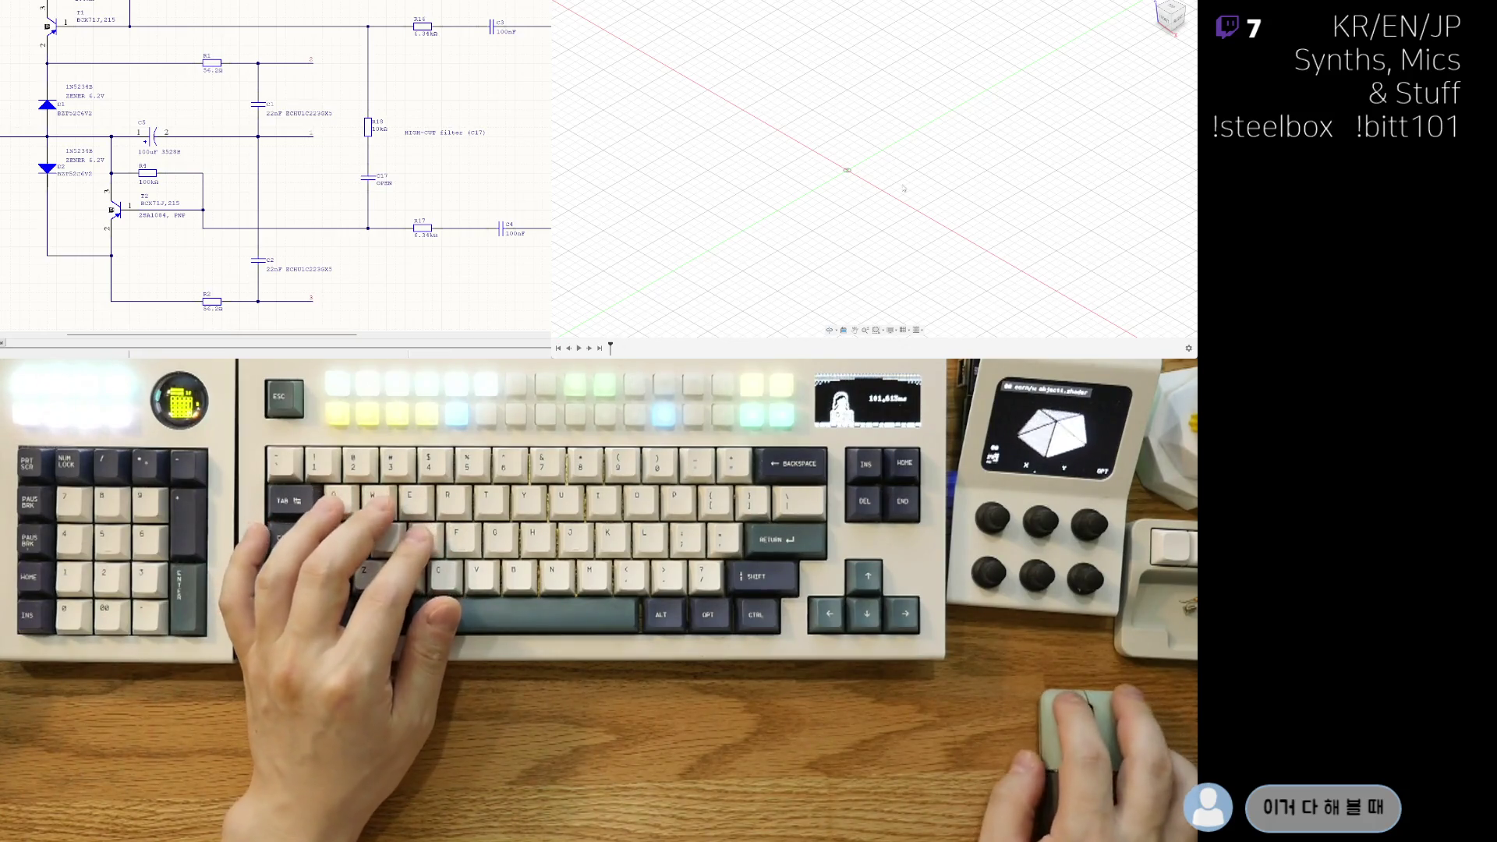
# Step: Activate the design window and show the project's file list with the parts folder beside the empty design
pyautogui.click(663, 77)
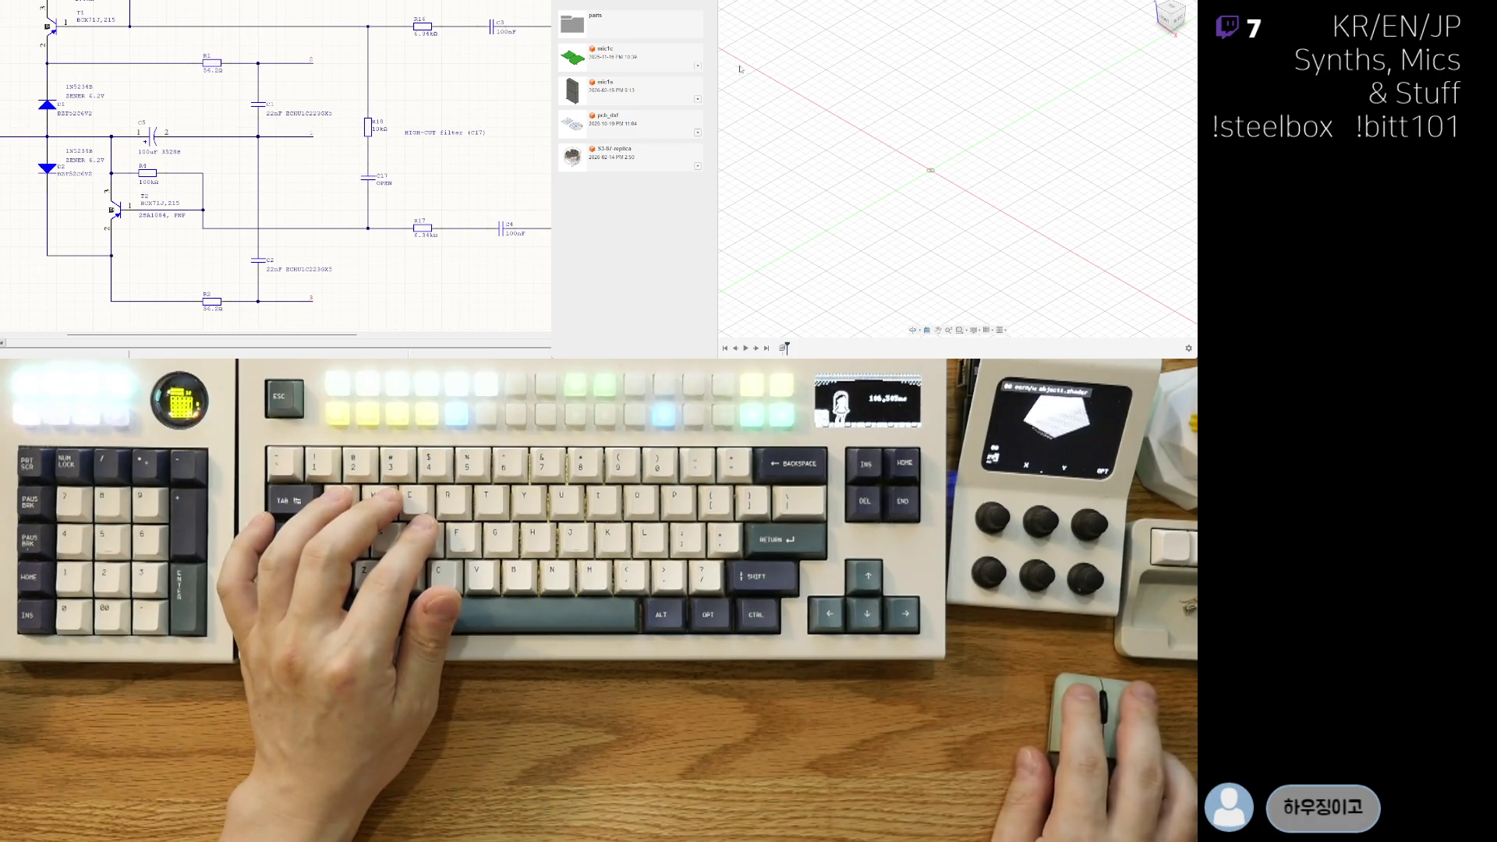
pyautogui.click(812, 69)
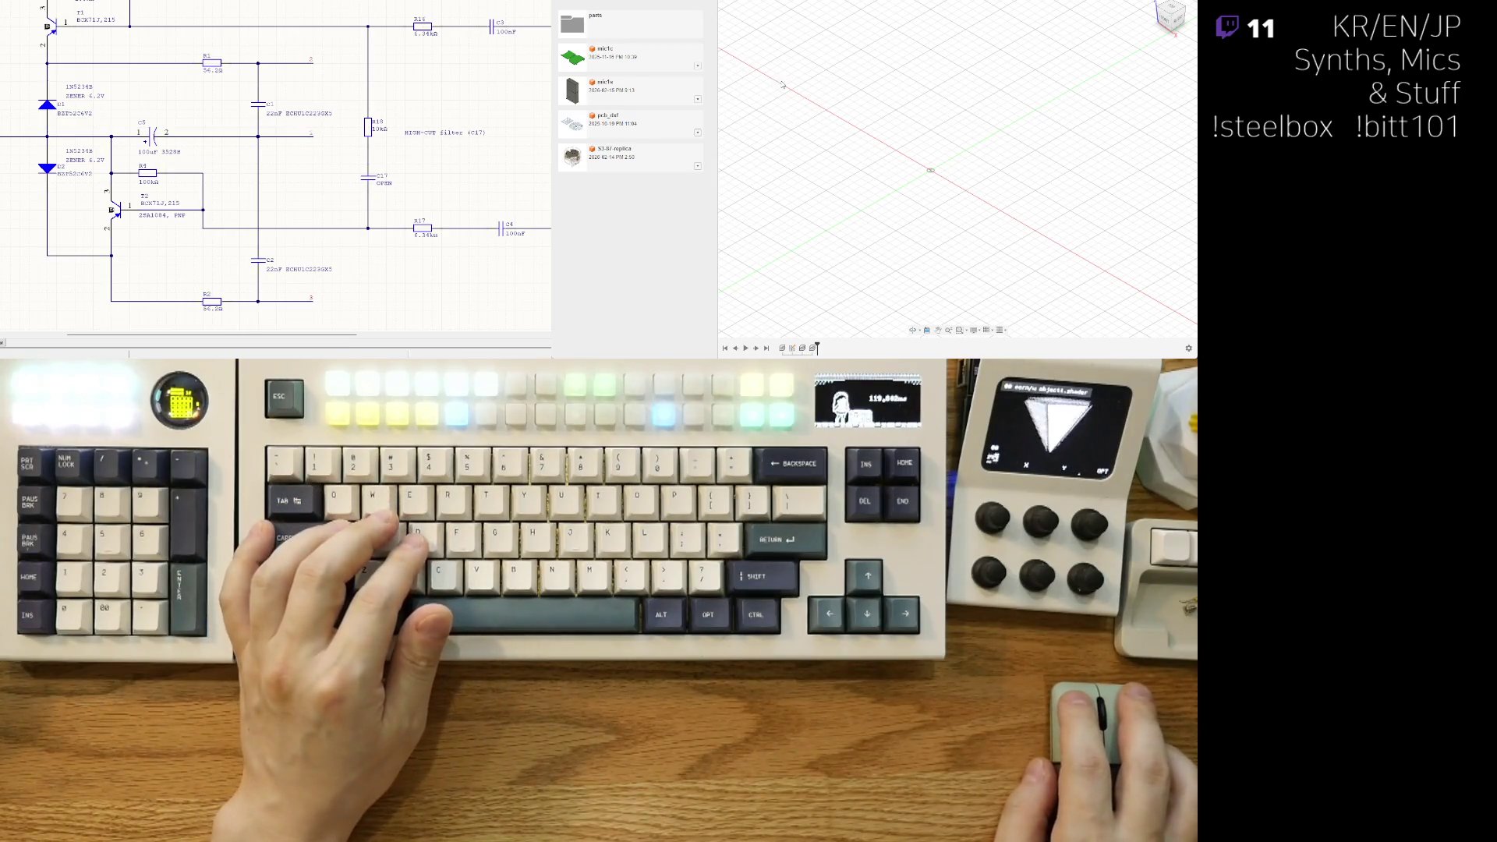
pyautogui.moveTo(909, 148)
pyautogui.keyDown('shift'); pyautogui.mouseDown(button='middle')
pyautogui.moveTo(885, 187)
pyautogui.moveTo(829, 168)
pyautogui.mouseUp(button='middle'); pyautogui.keyUp('shift')
# Step: Insert the NC3MD connector from the parts folder and rotate it upright by 90 degrees
pyautogui.click(592, 23)
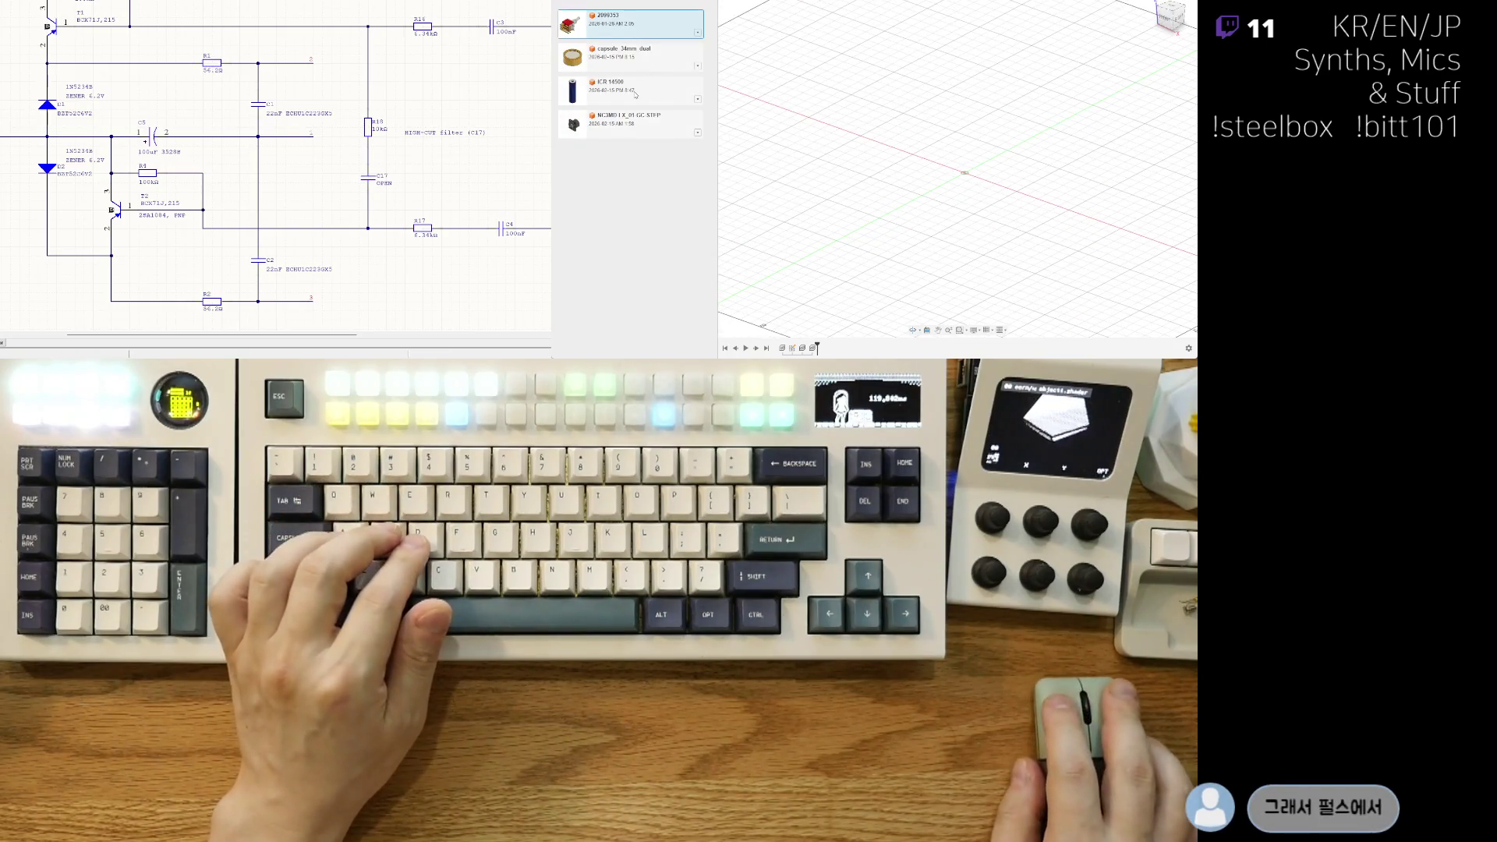
pyautogui.rightClick(653, 131)
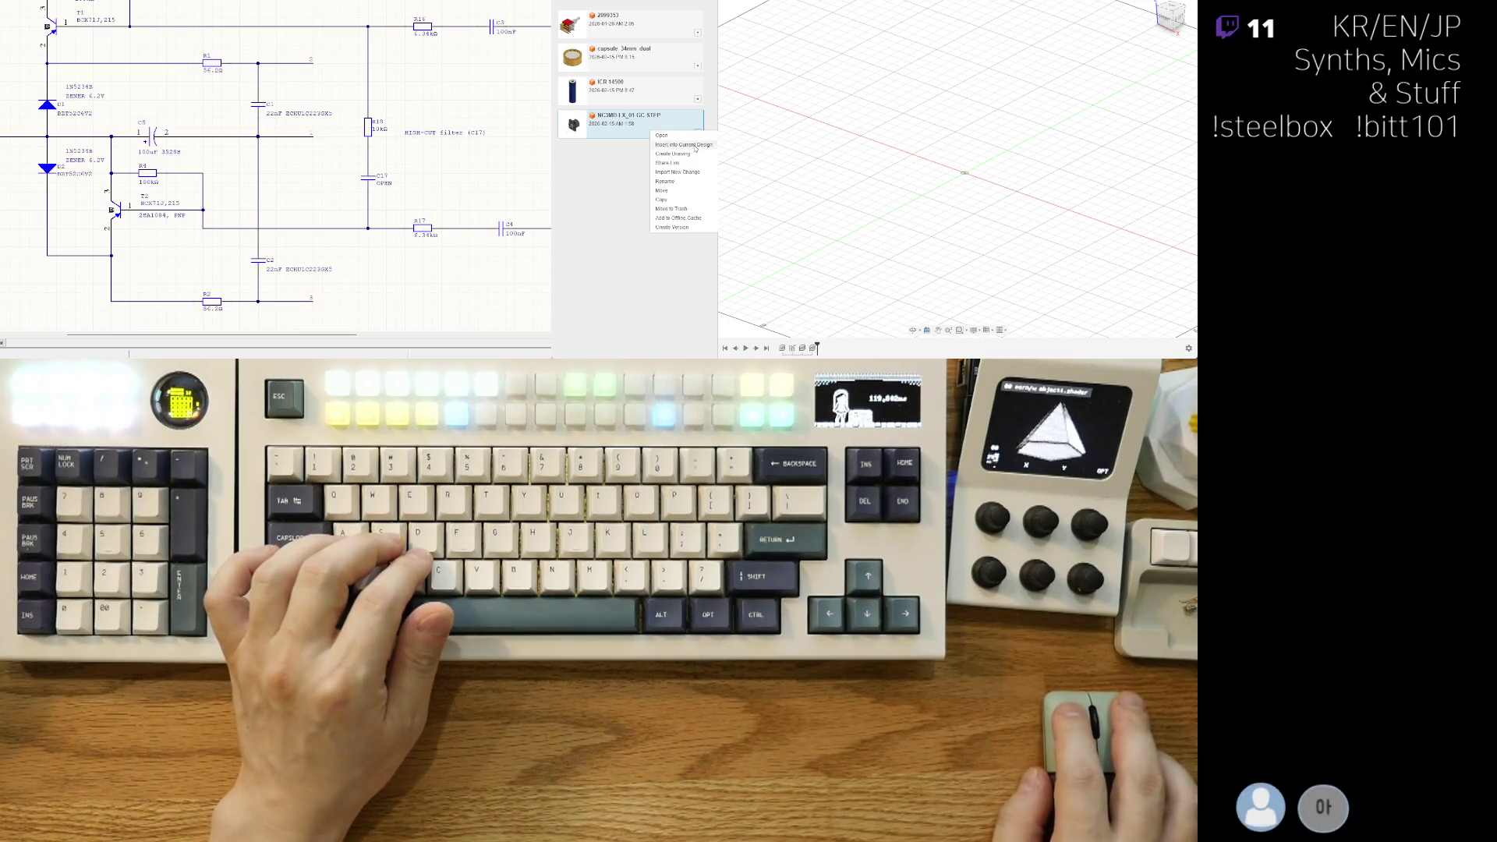
pyautogui.click(776, 162)
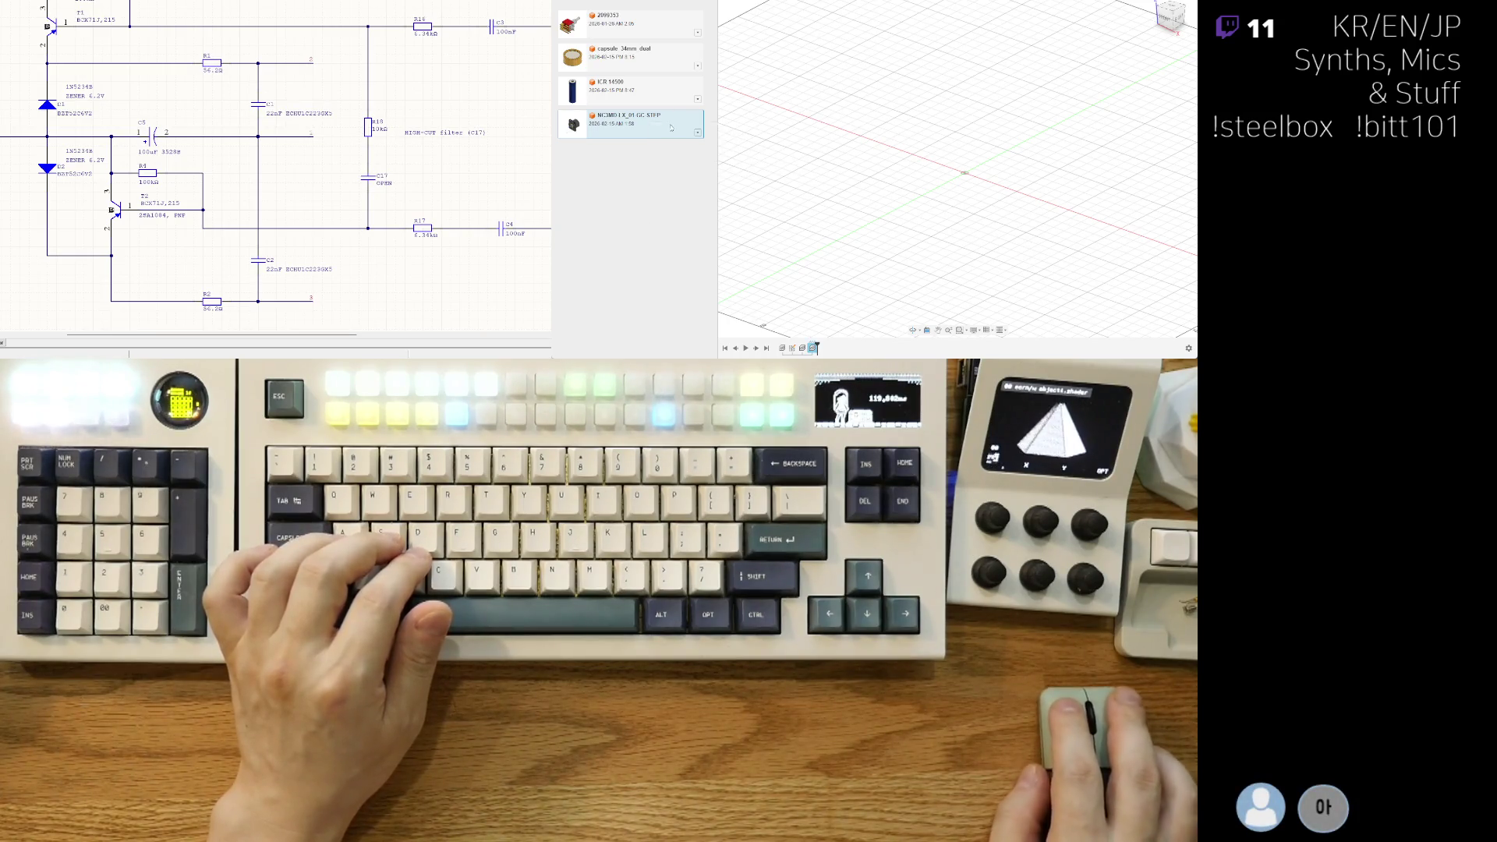
pyautogui.click(698, 132)
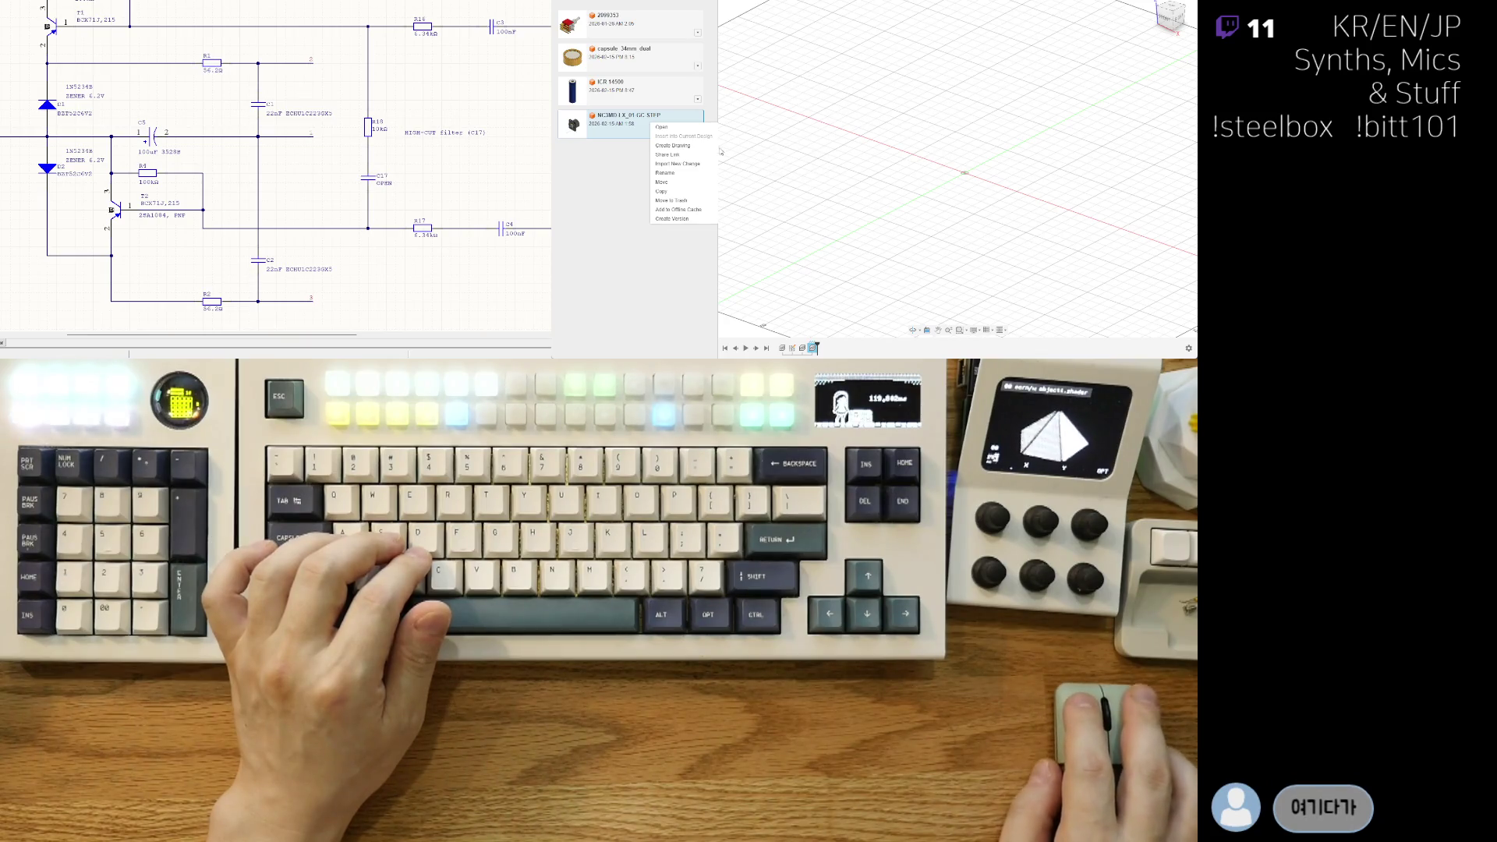
pyautogui.click(840, 157)
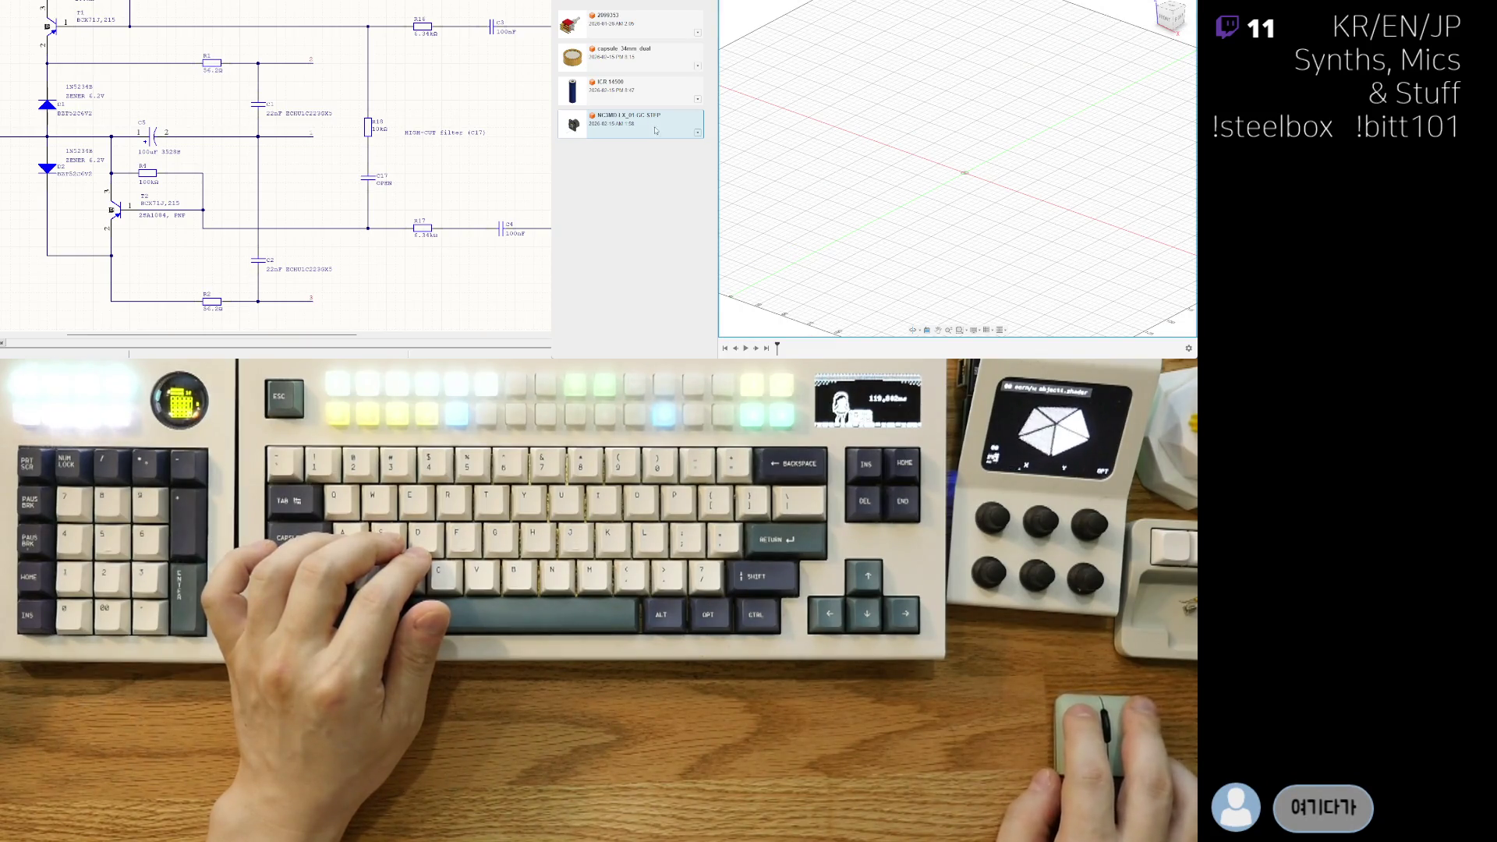
pyautogui.rightClick(655, 131)
pyautogui.click(702, 142)
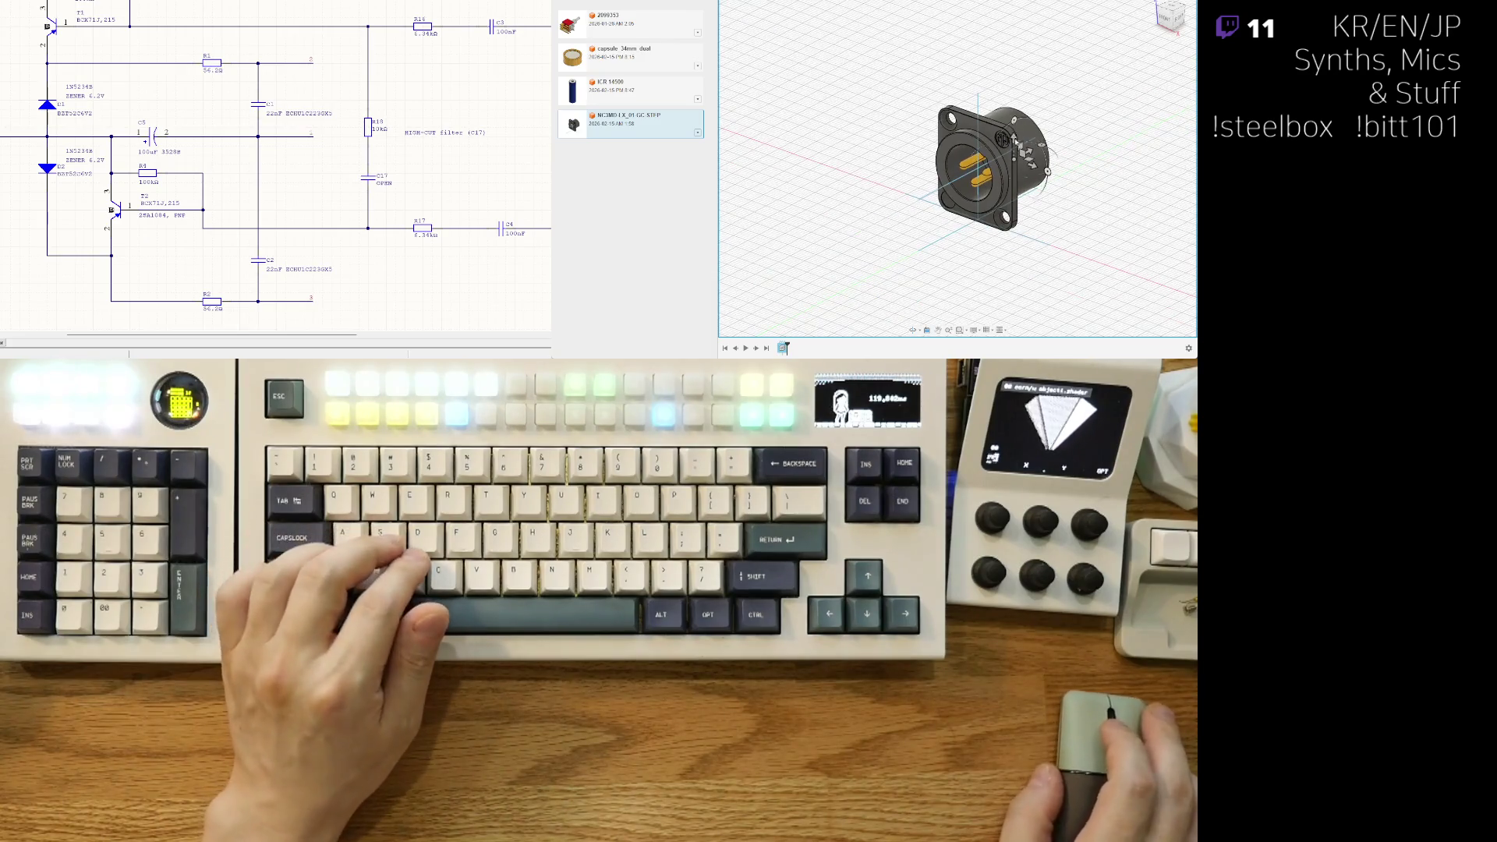
pyautogui.moveTo(1012, 138); pyautogui.dragTo(968, 188)
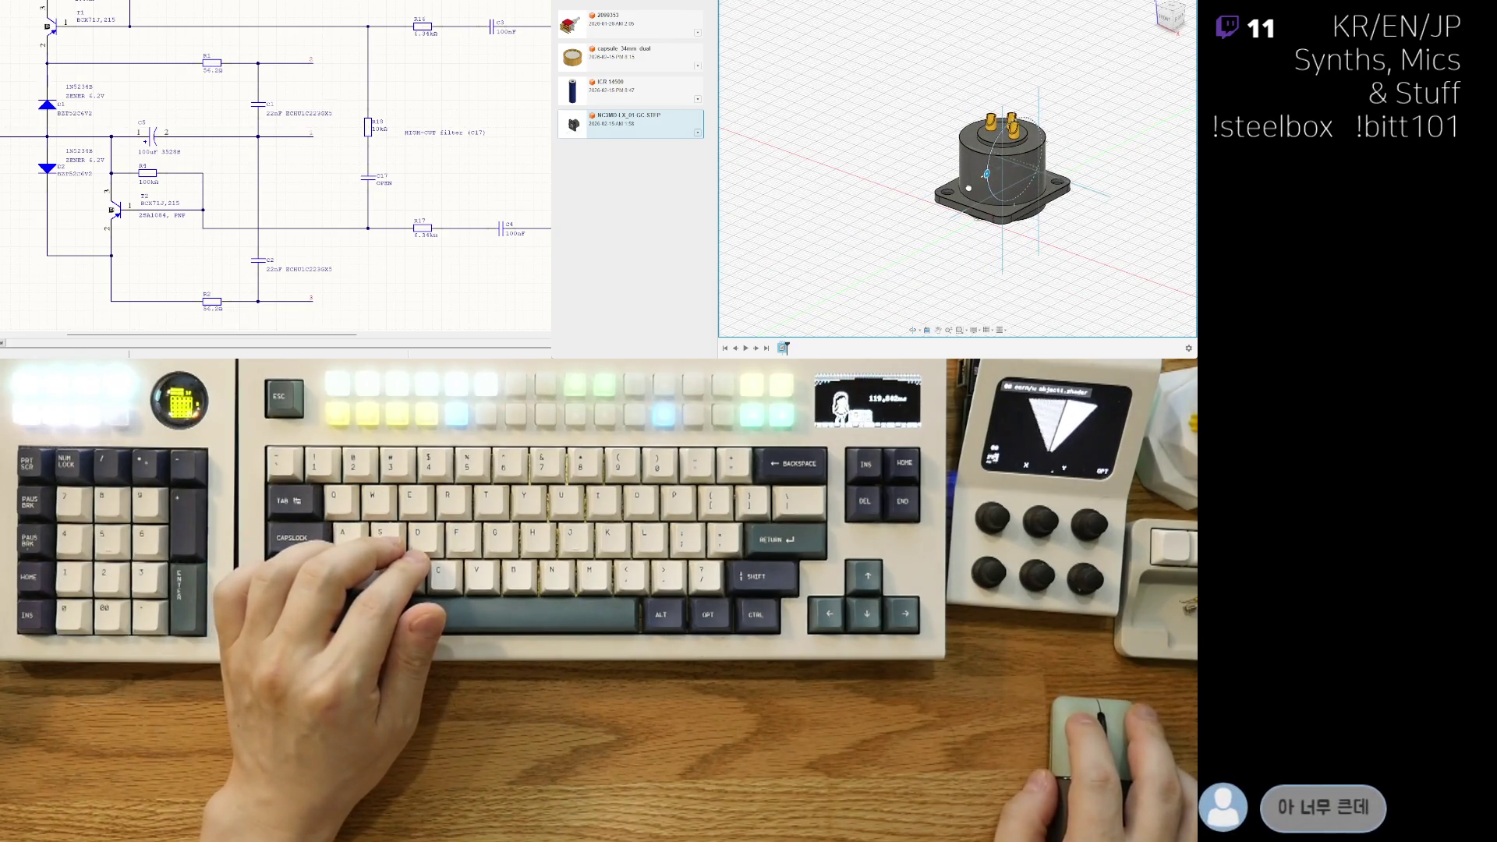
# Step: Confirm the connector's placement and move the history marker to after the insert
pyautogui.scroll(-5, 983, 242)
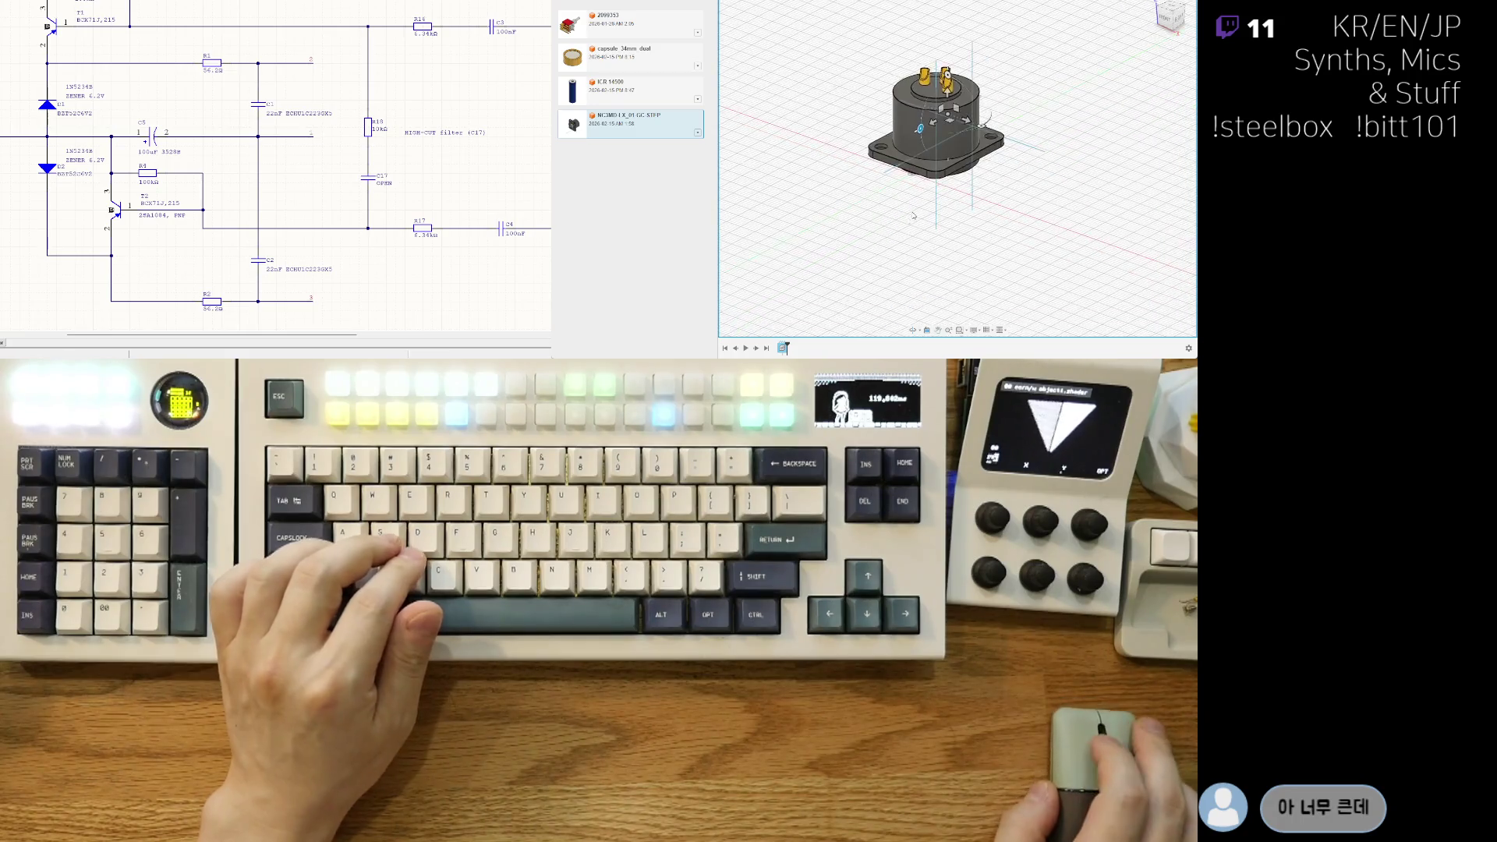
pyautogui.scroll(3, 893, 194)
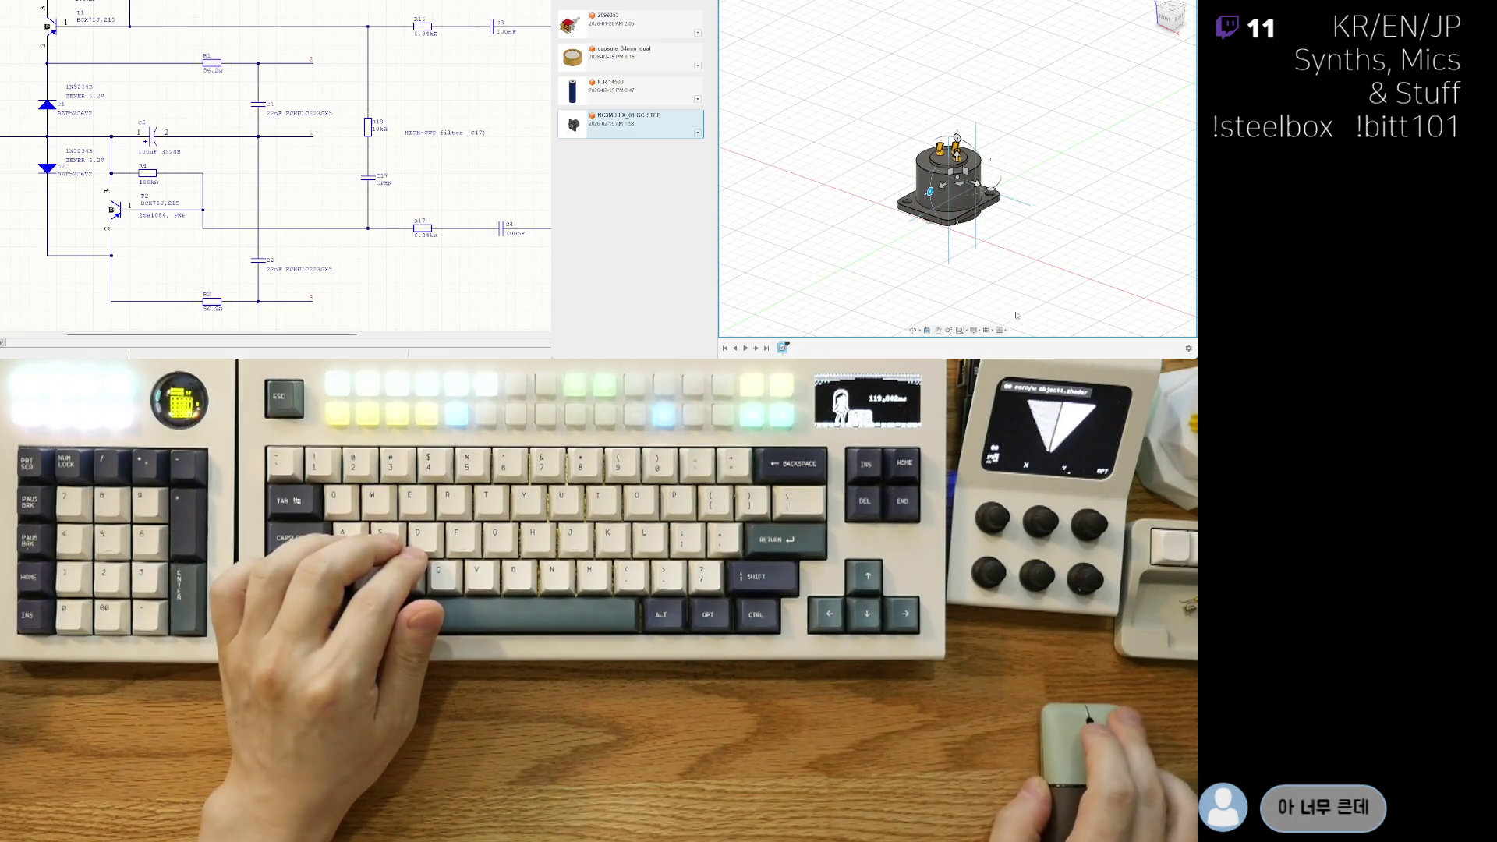
pyautogui.press('Return')
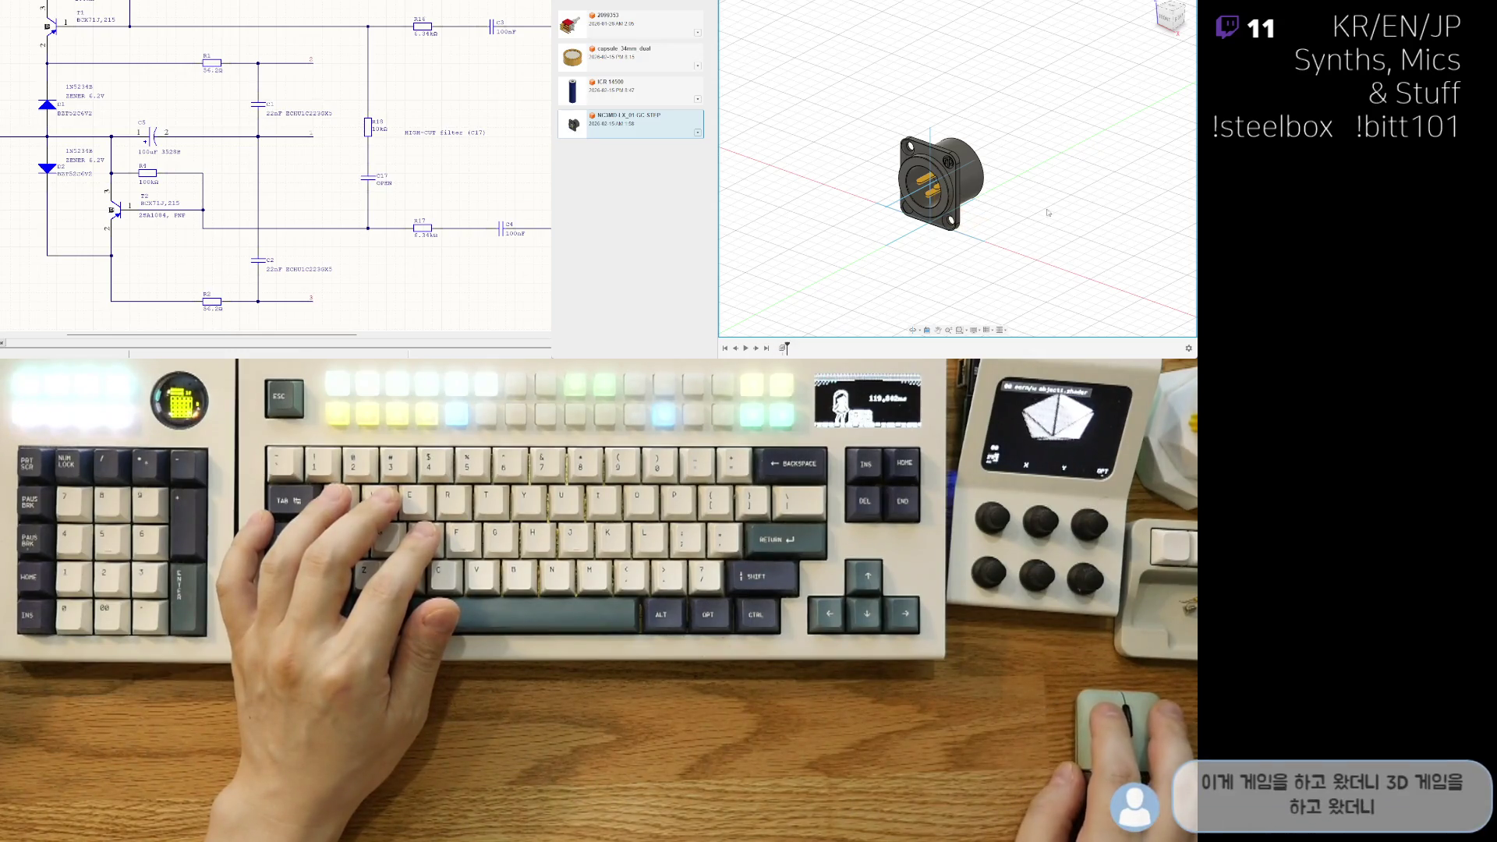
pyautogui.click(928, 220)
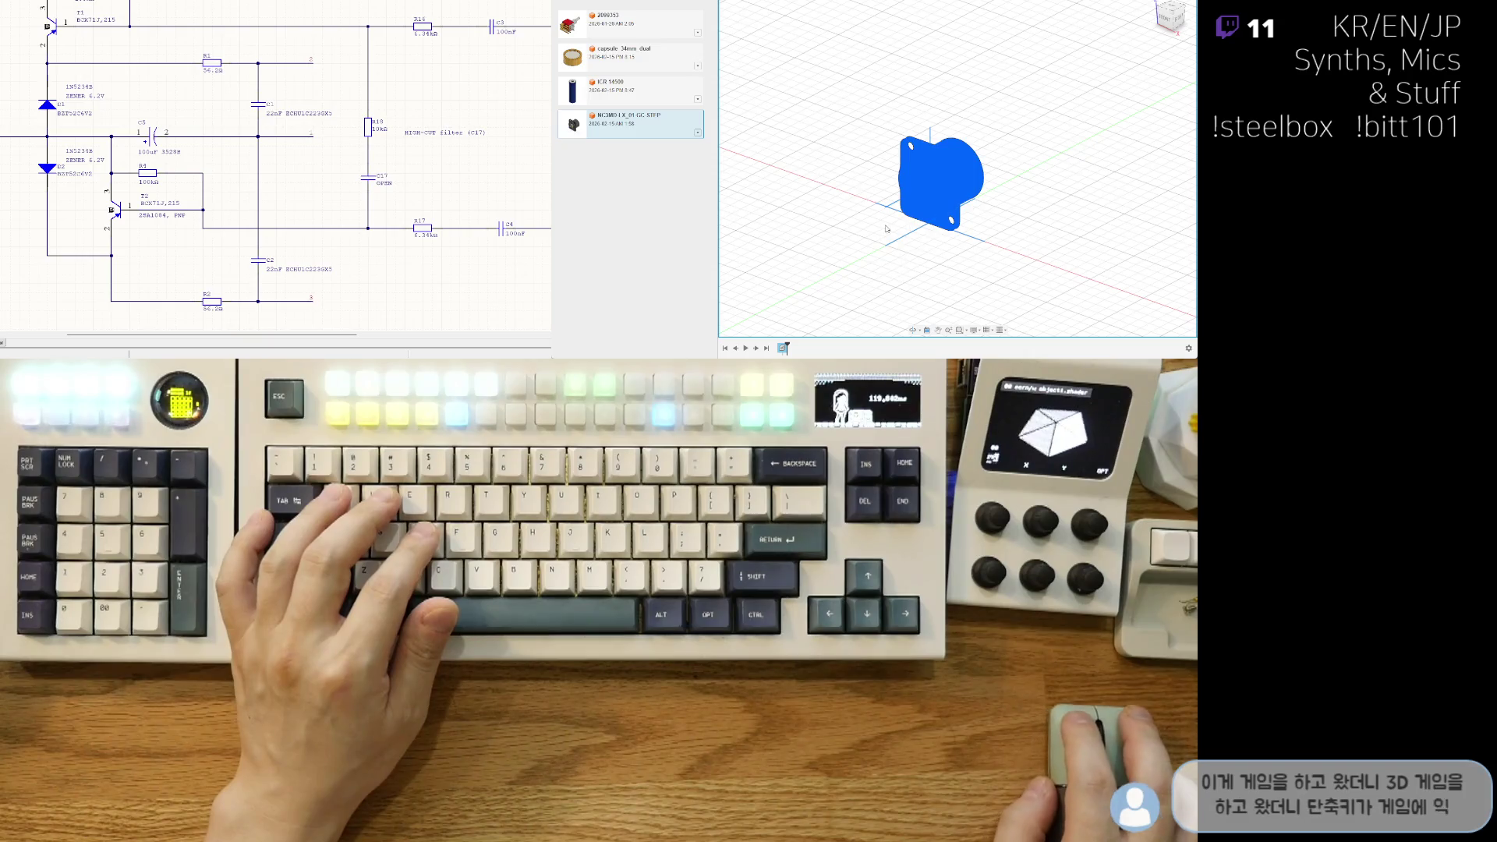
pyautogui.click(809, 222)
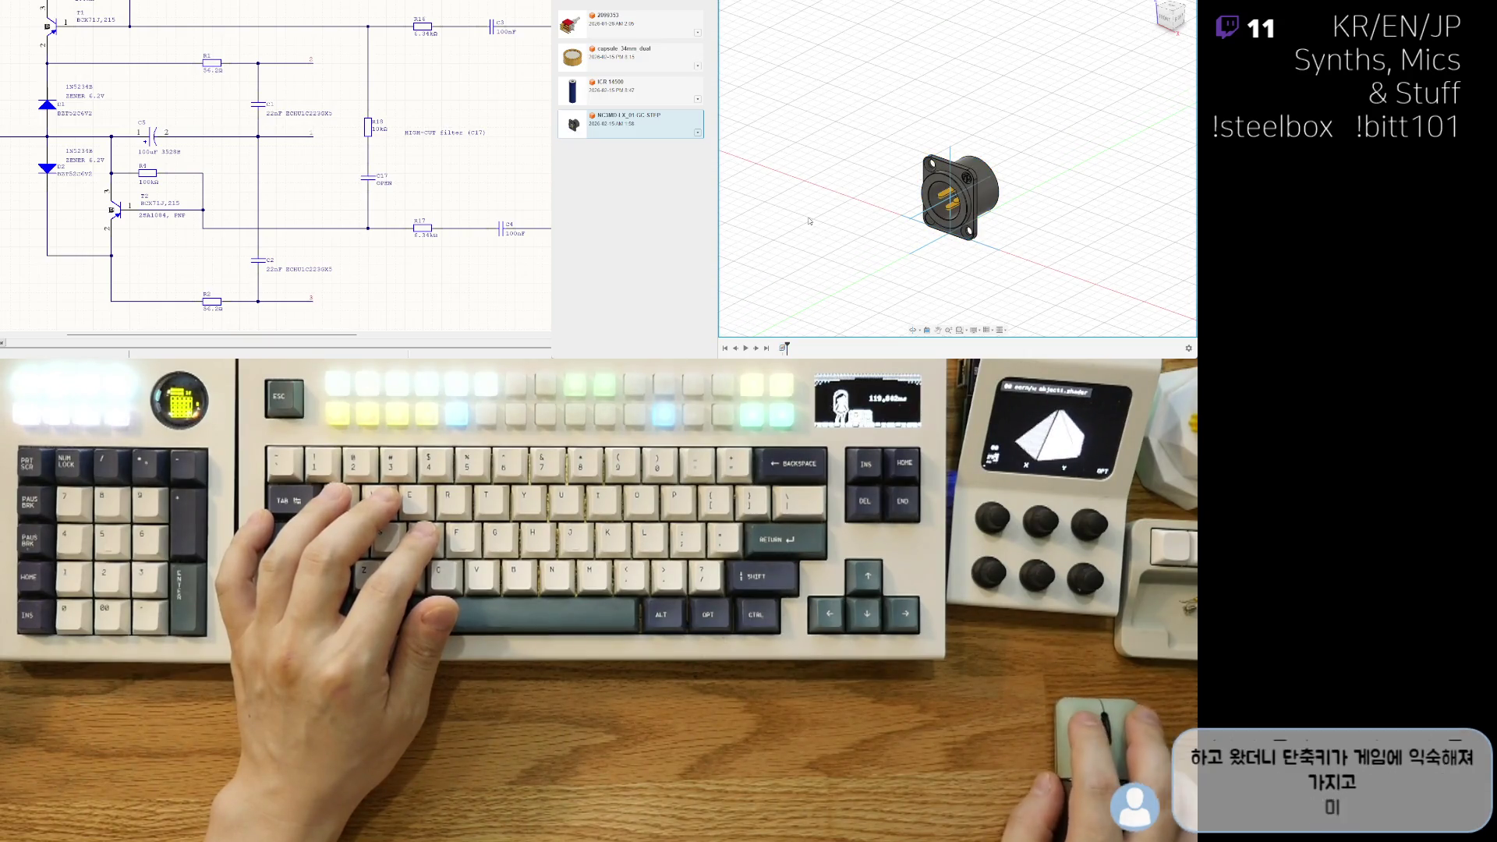
pyautogui.moveTo(782, 348); pyautogui.dragTo(794, 347)
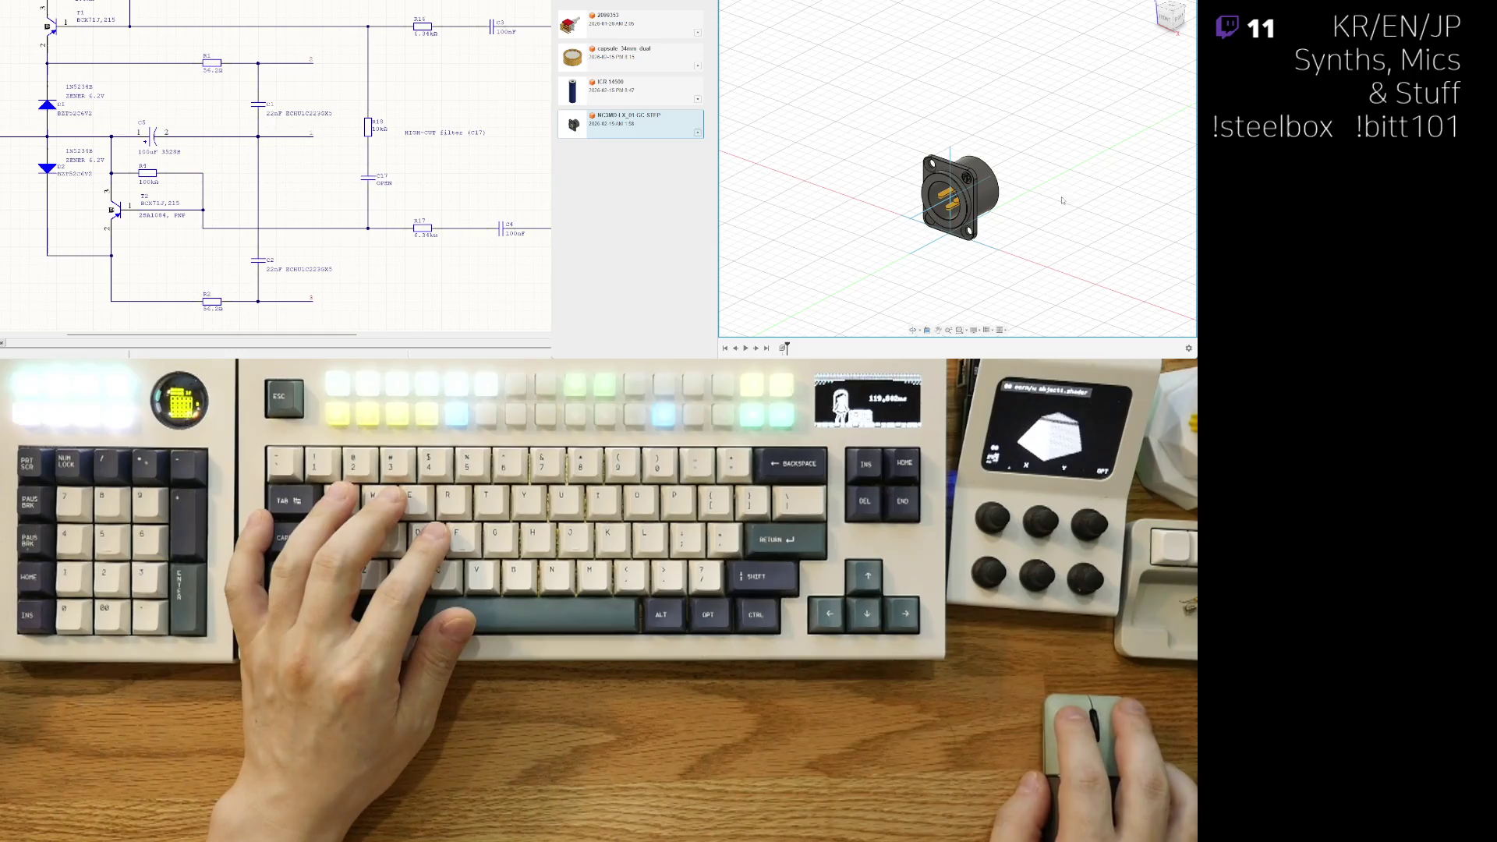
# Step: Orbit the view to inspect the connector's flange and pins
pyautogui.click(970, 190)
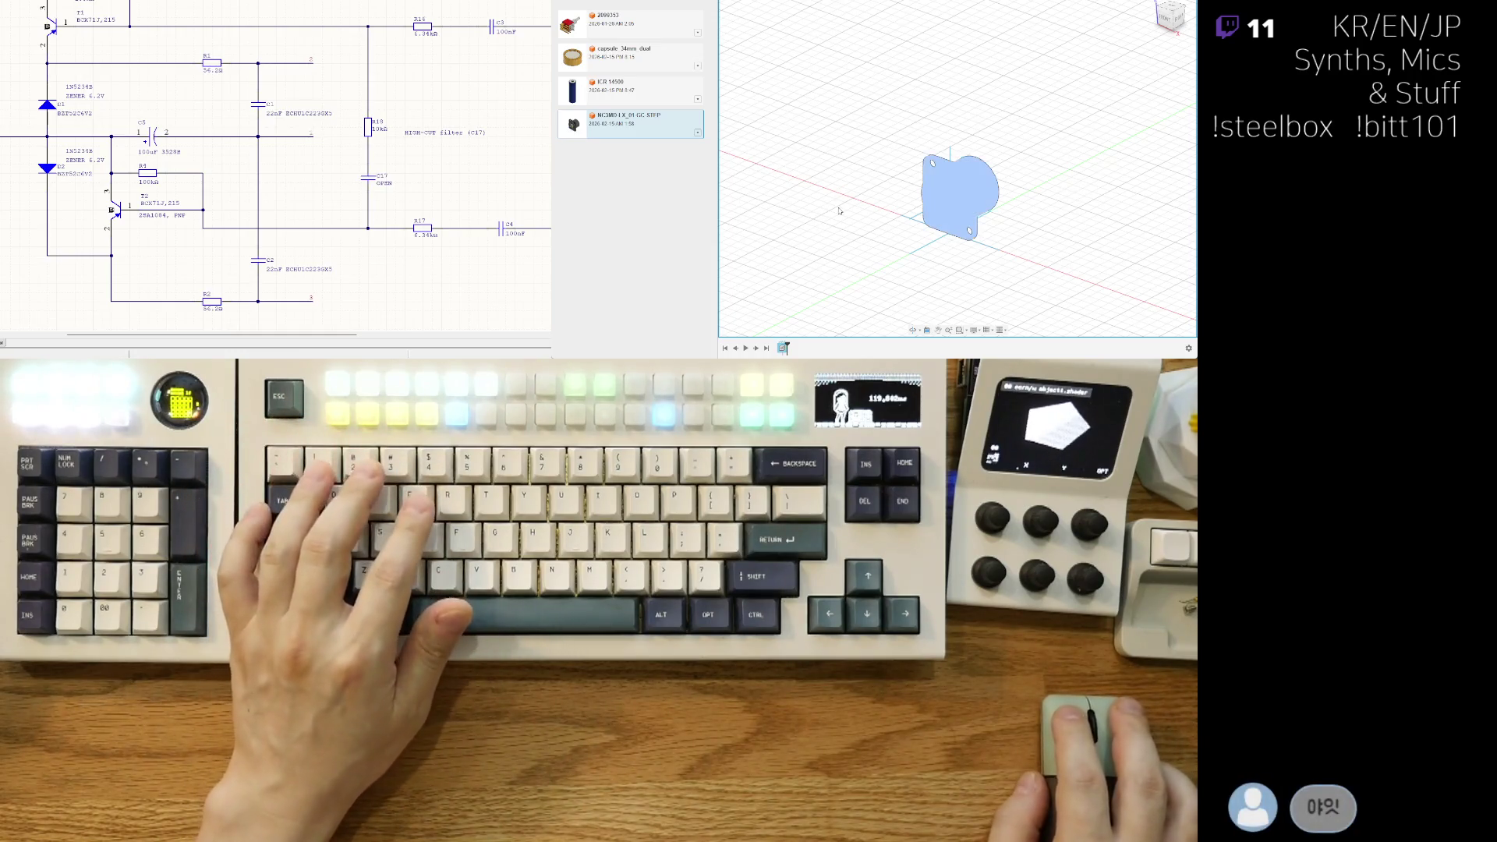
pyautogui.click(836, 209)
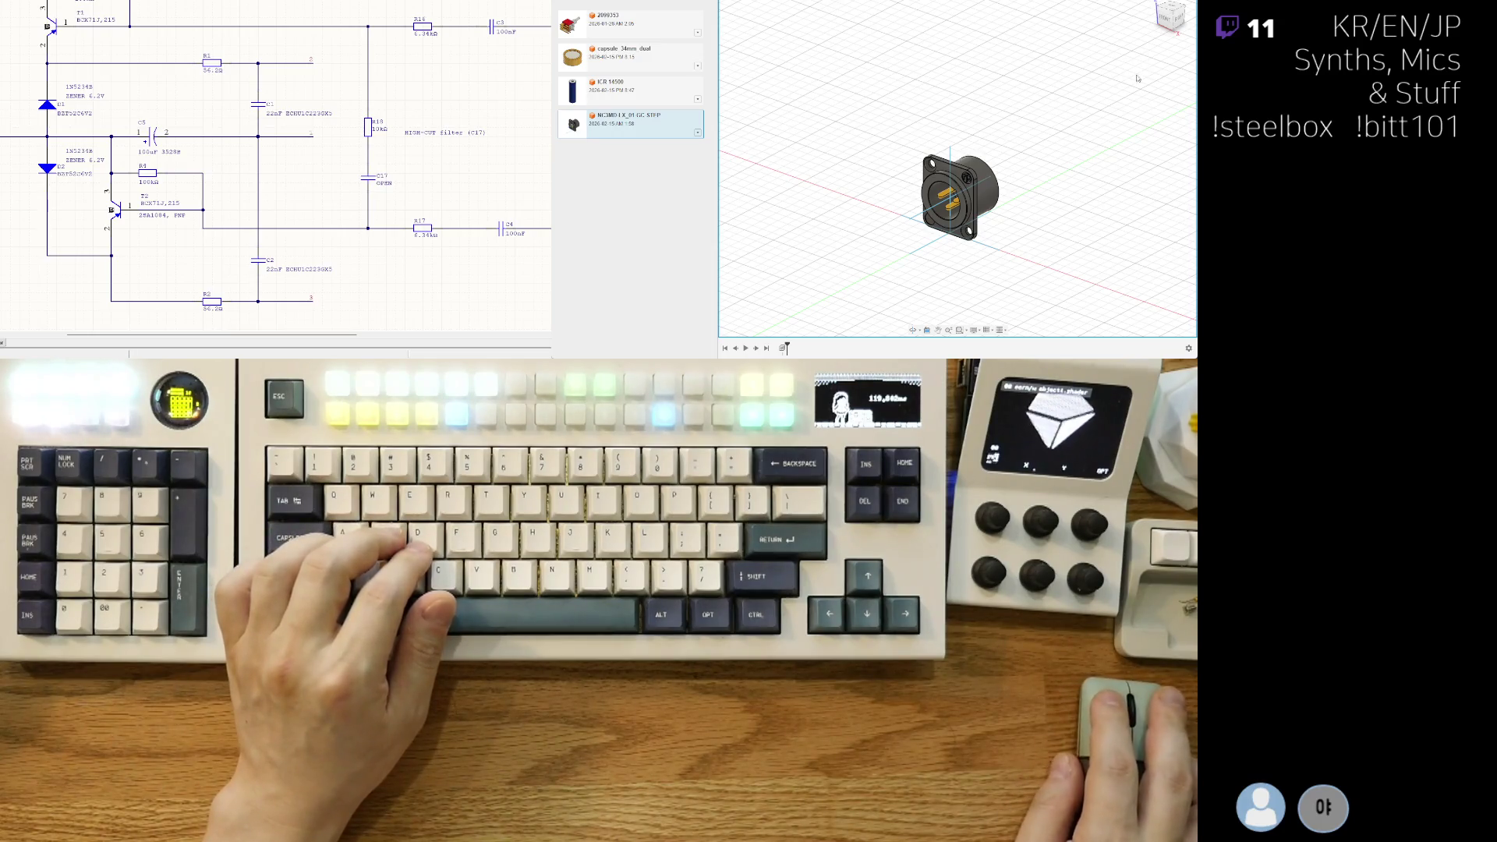
pyautogui.scroll(2, 925, 209)
pyautogui.keyDown('shift'); pyautogui.moveTo(925, 209); pyautogui.dragTo(929, 197, button='middle'); pyautogui.keyUp('shift')
pyautogui.keyDown('shift'); pyautogui.moveTo(954, 291); pyautogui.dragTo(949, 214, button='middle'); pyautogui.keyUp('shift')
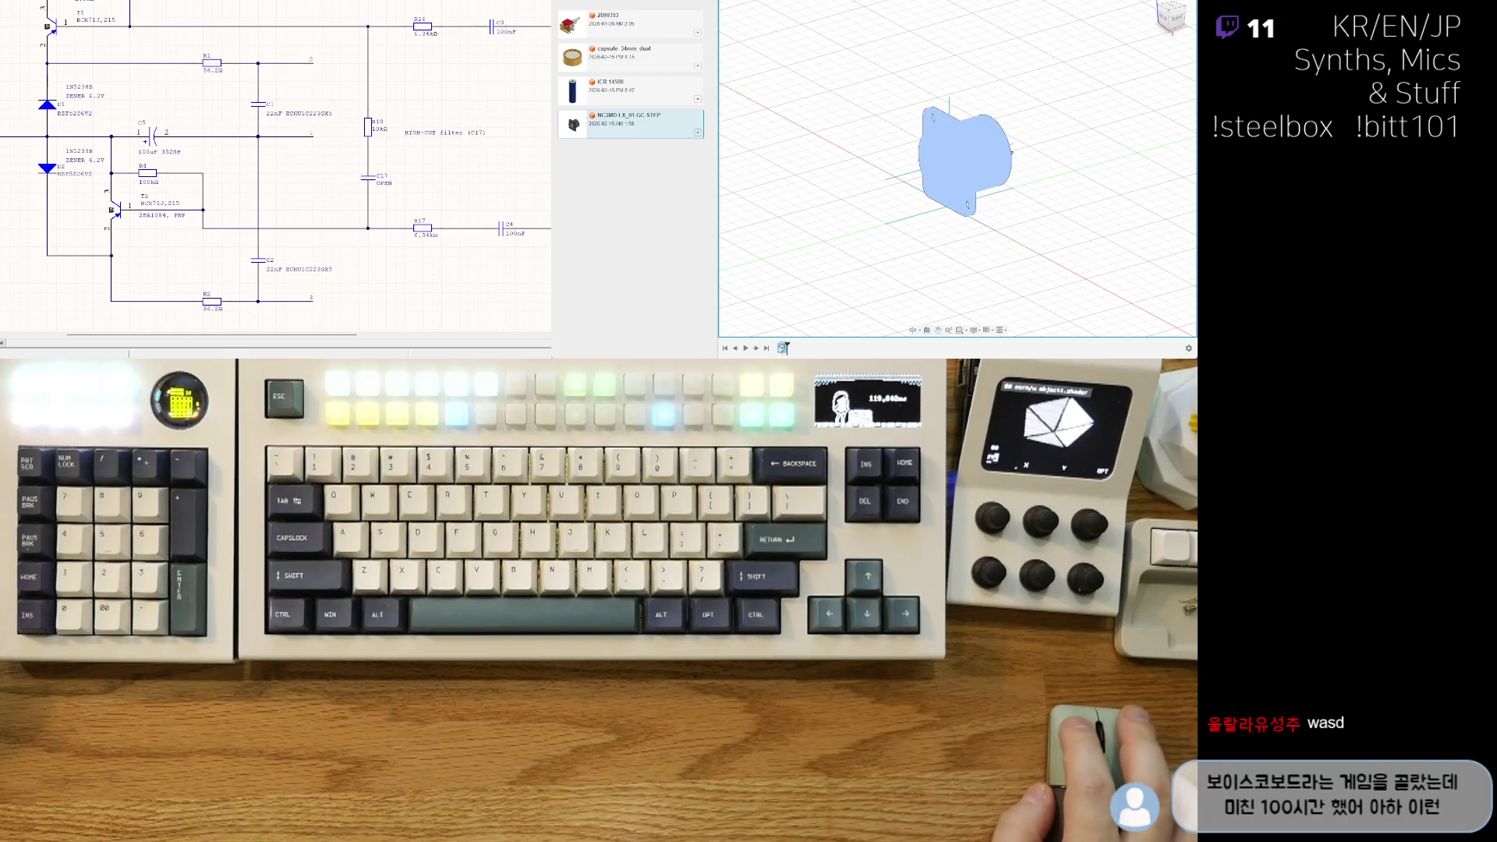
# Step: Select the inserted connector body and delete it
pyautogui.click(1012, 152)
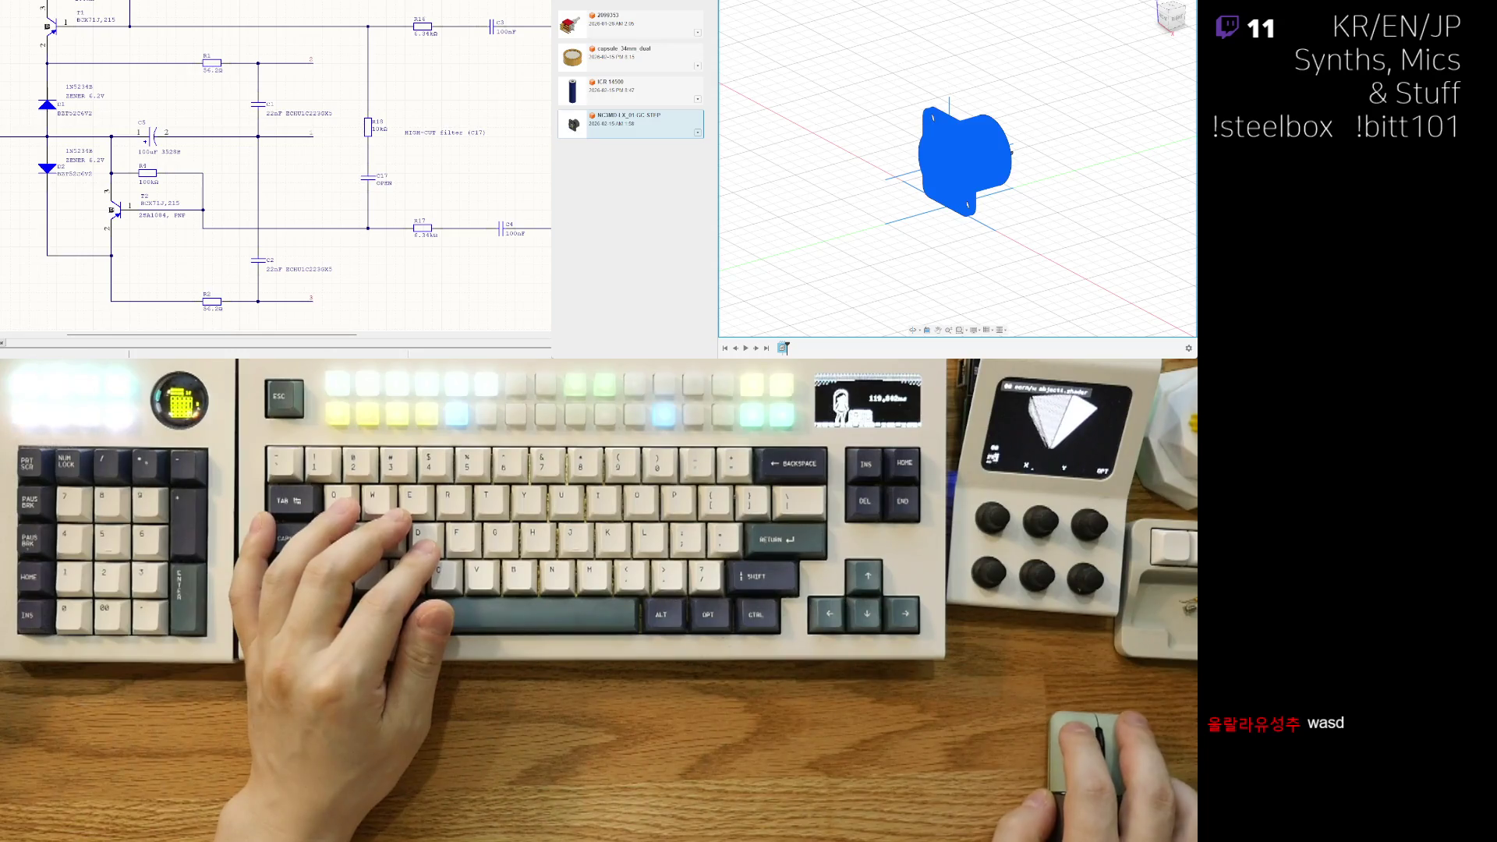
pyautogui.press('Delete')
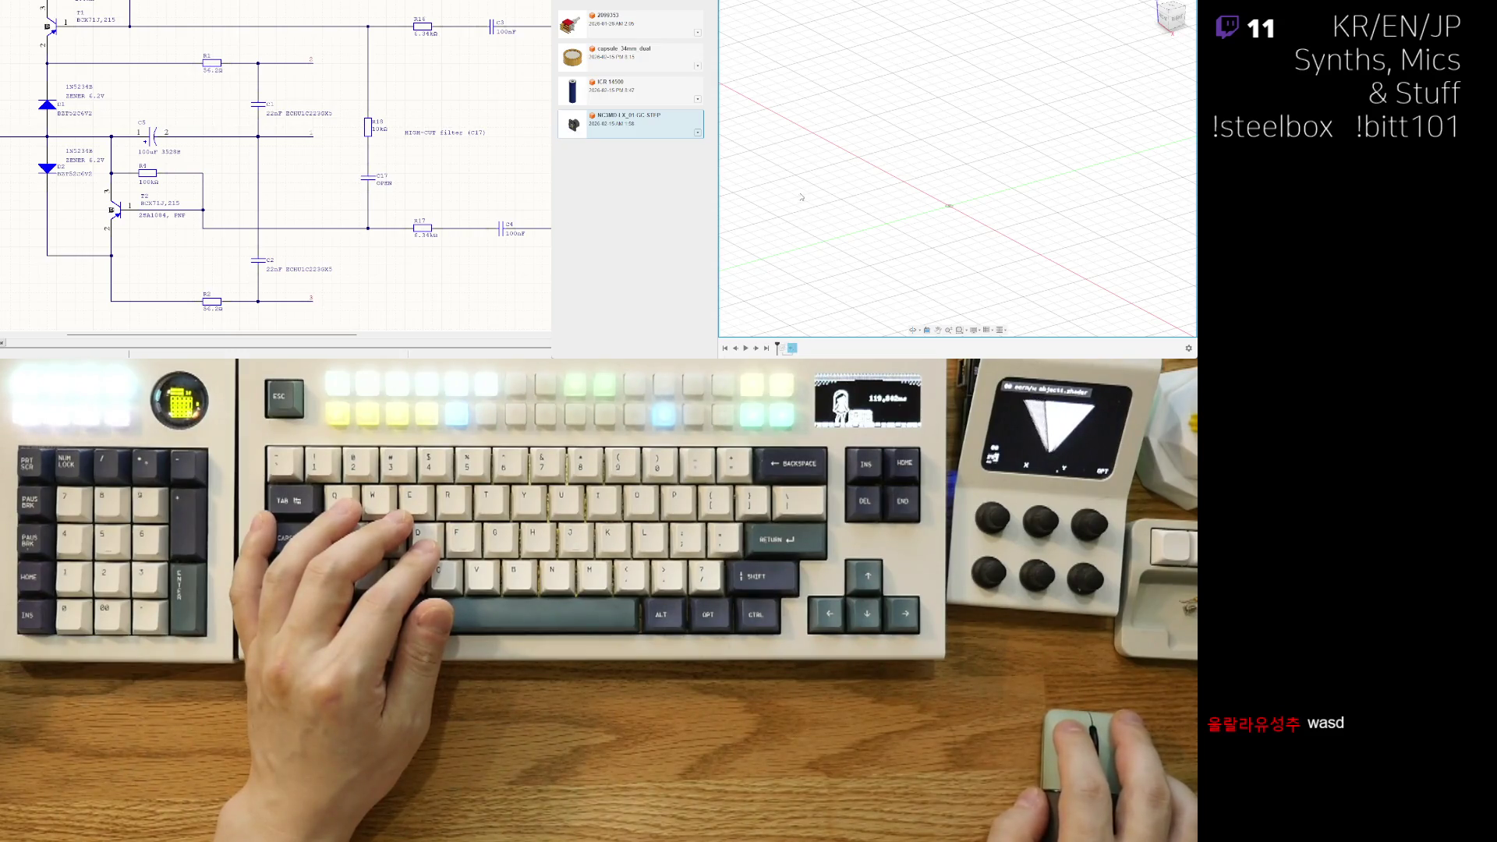
pyautogui.click(697, 132)
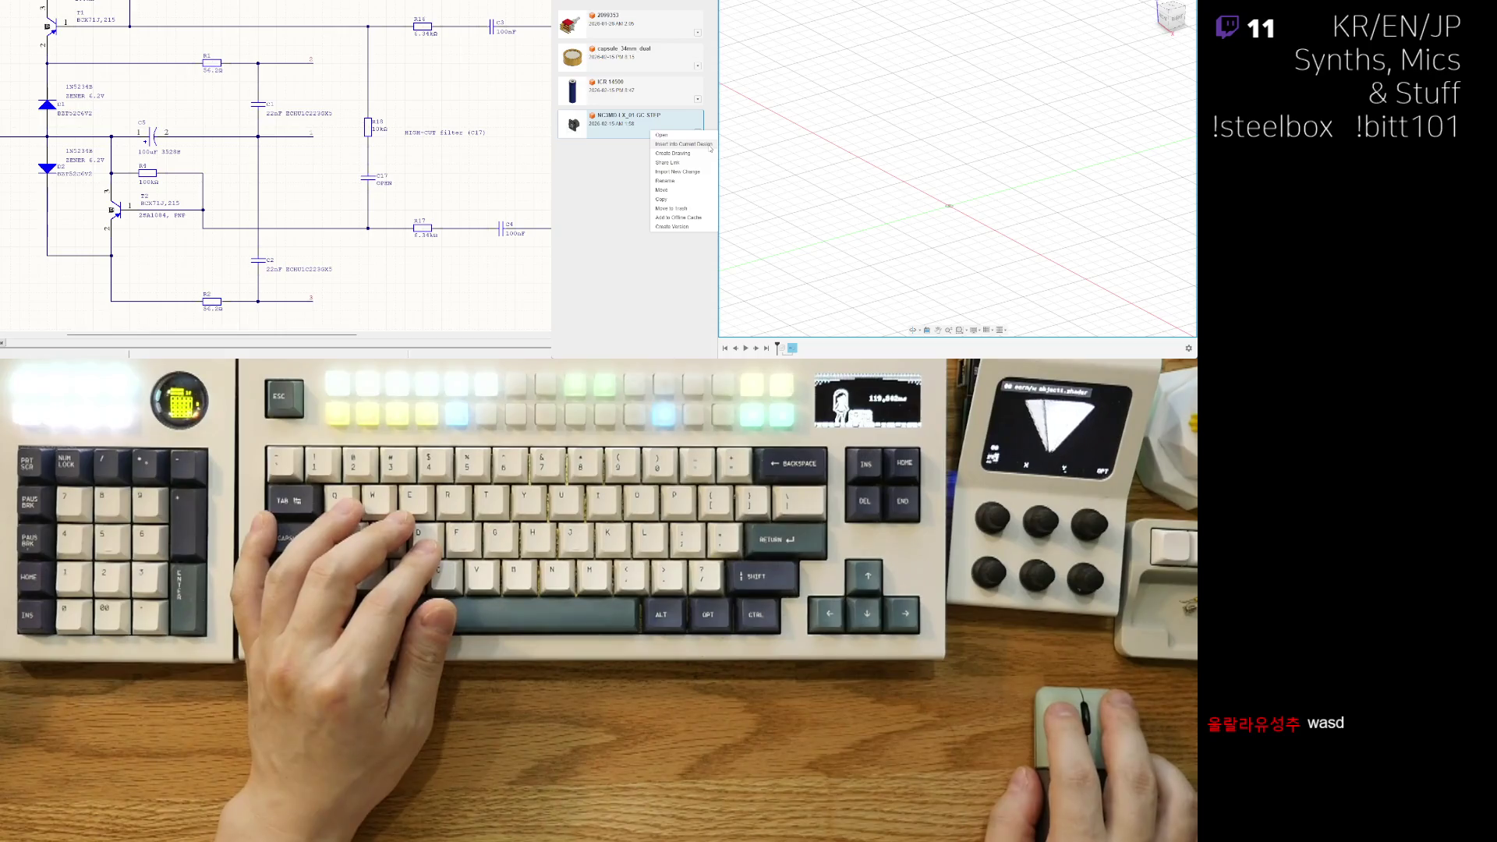
# Step: Insert the NC3MD connector again and rotate it upright with its pins on top
pyautogui.click(710, 145)
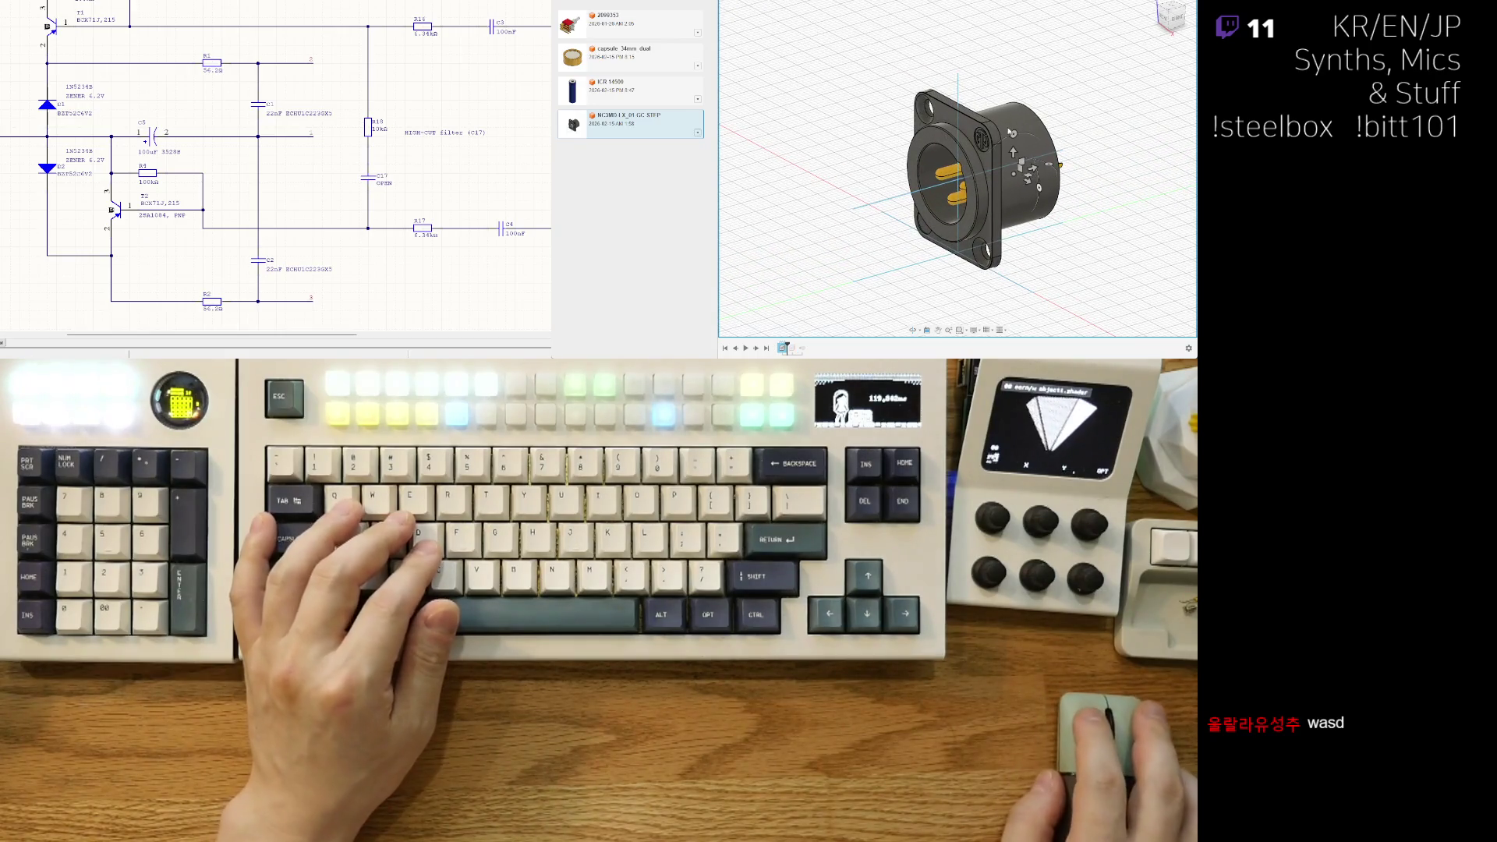
pyautogui.moveTo(1014, 131); pyautogui.dragTo(946, 193)
pyautogui.moveTo(945, 193)
pyautogui.keyDown('shift'); pyautogui.mouseDown(button='middle')
pyautogui.moveTo(979, 230)
pyautogui.moveTo(954, 162)
pyautogui.mouseUp(button='middle'); pyautogui.keyUp('shift')
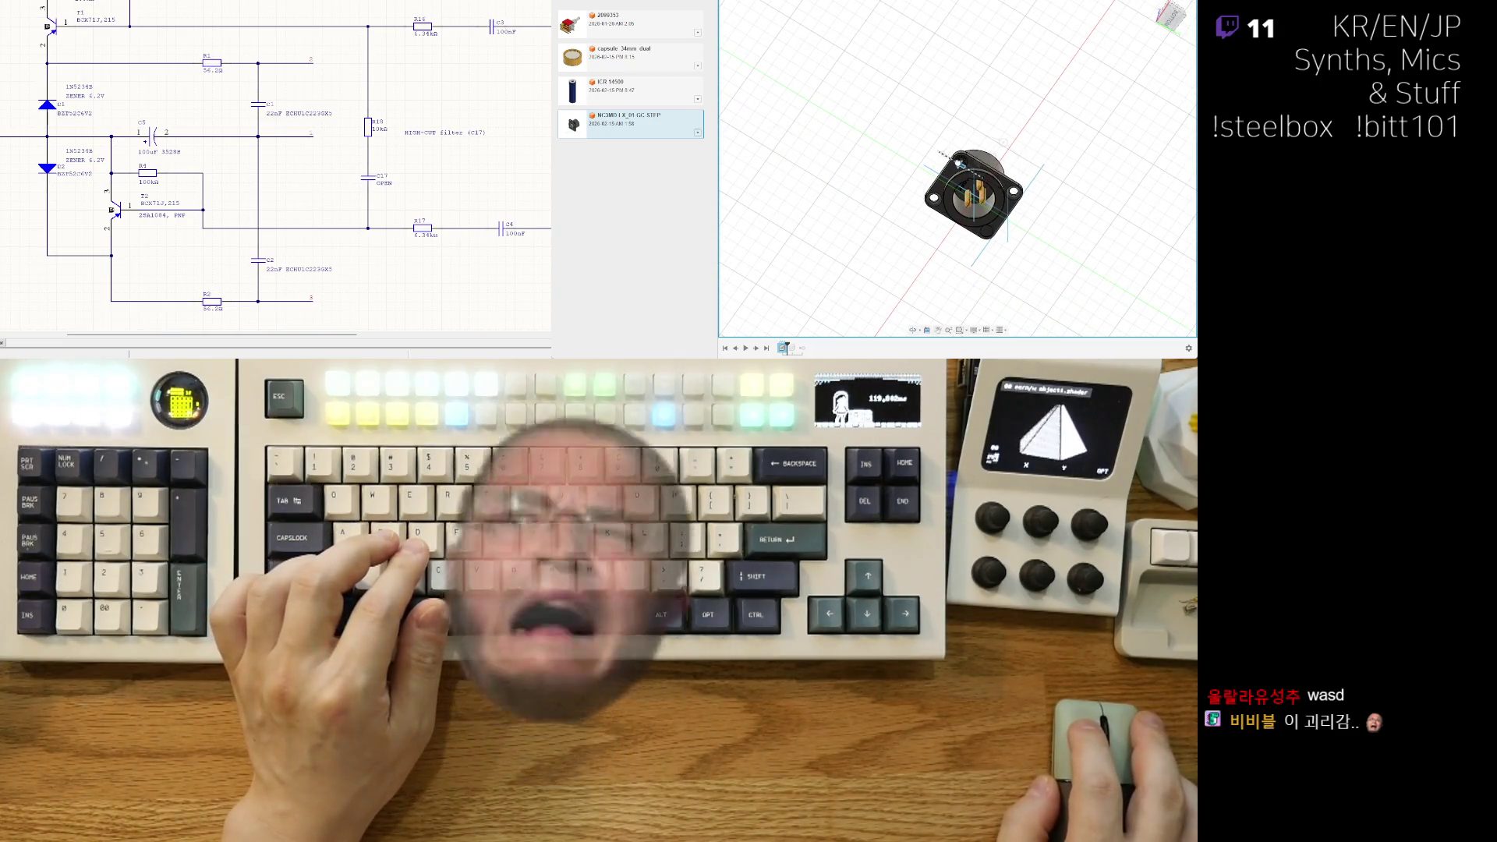
pyautogui.moveTo(952, 159); pyautogui.dragTo(950, 160)
pyautogui.moveTo(950, 159)
pyautogui.keyDown('shift'); pyautogui.mouseDown(button='middle')
pyautogui.moveTo(979, 140)
pyautogui.moveTo(1055, 140)
pyautogui.mouseUp(button='middle'); pyautogui.keyUp('shift')
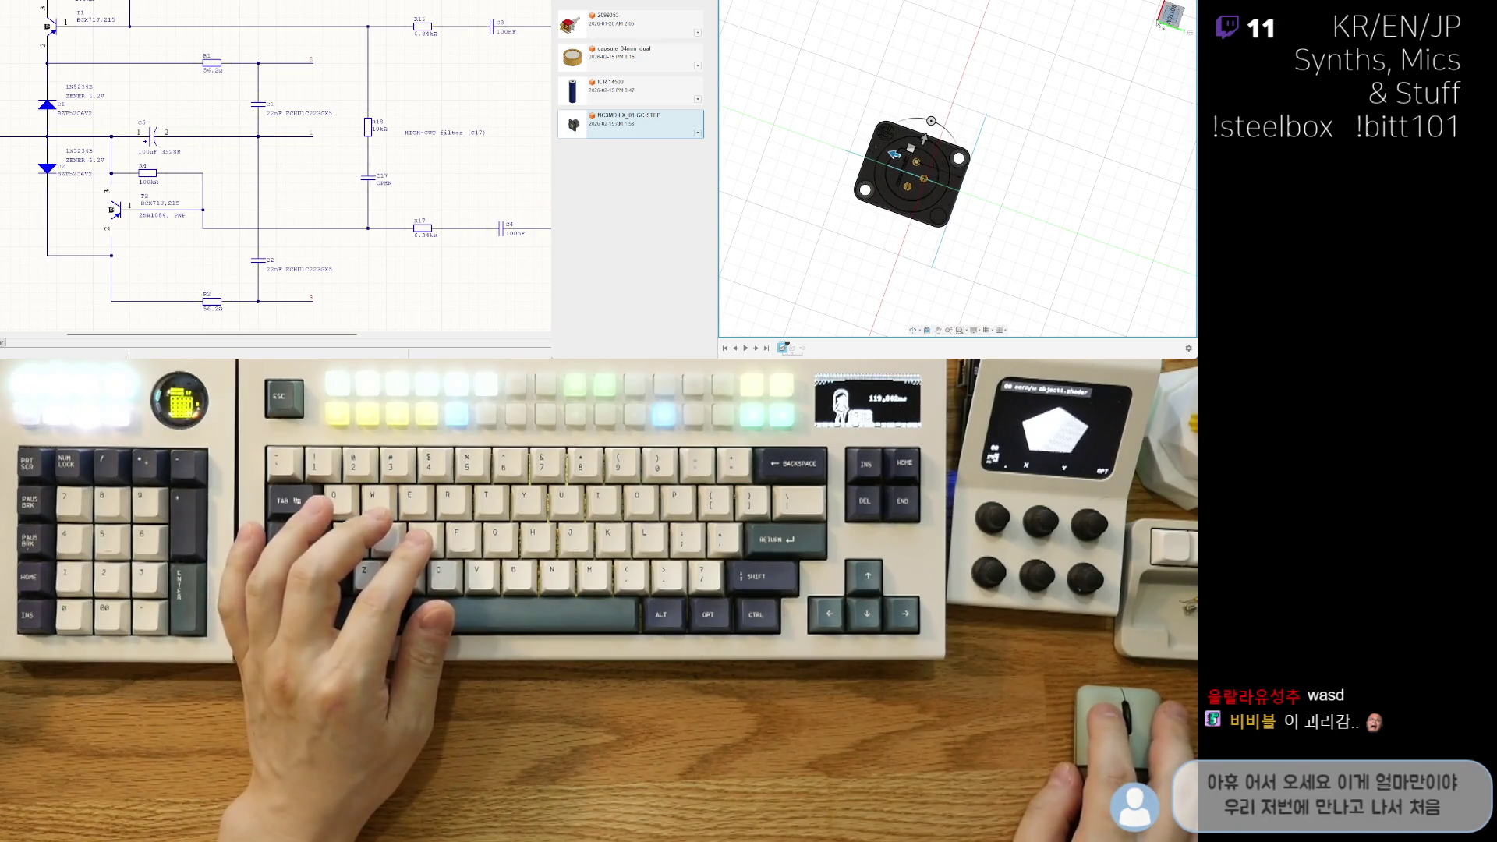
pyautogui.press('t')
# Step: Slide the connector along one axis and view it from a slightly elevated angle
pyautogui.moveTo(886, 160); pyautogui.dragTo(903, 161)
pyautogui.scroll(2, 973, 199)
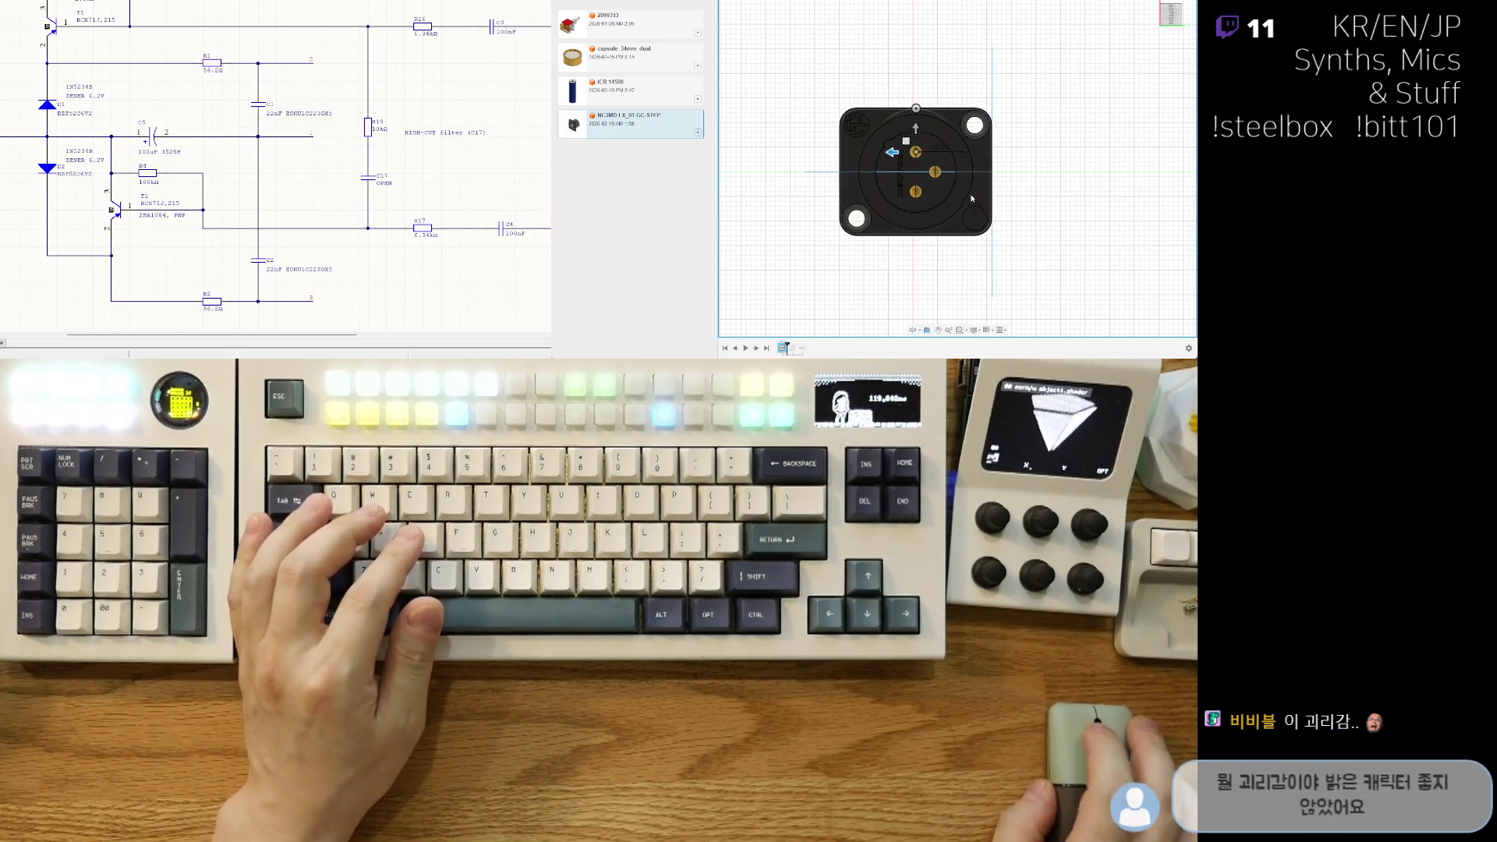
pyautogui.moveTo(959, 94)
pyautogui.keyDown('shift'); pyautogui.mouseDown(button='middle')
pyautogui.moveTo(874, 226)
pyautogui.moveTo(934, 225)
pyautogui.moveTo(988, 200)
pyautogui.mouseUp(button='middle'); pyautogui.keyUp('shift')
pyautogui.click(1178, 21)
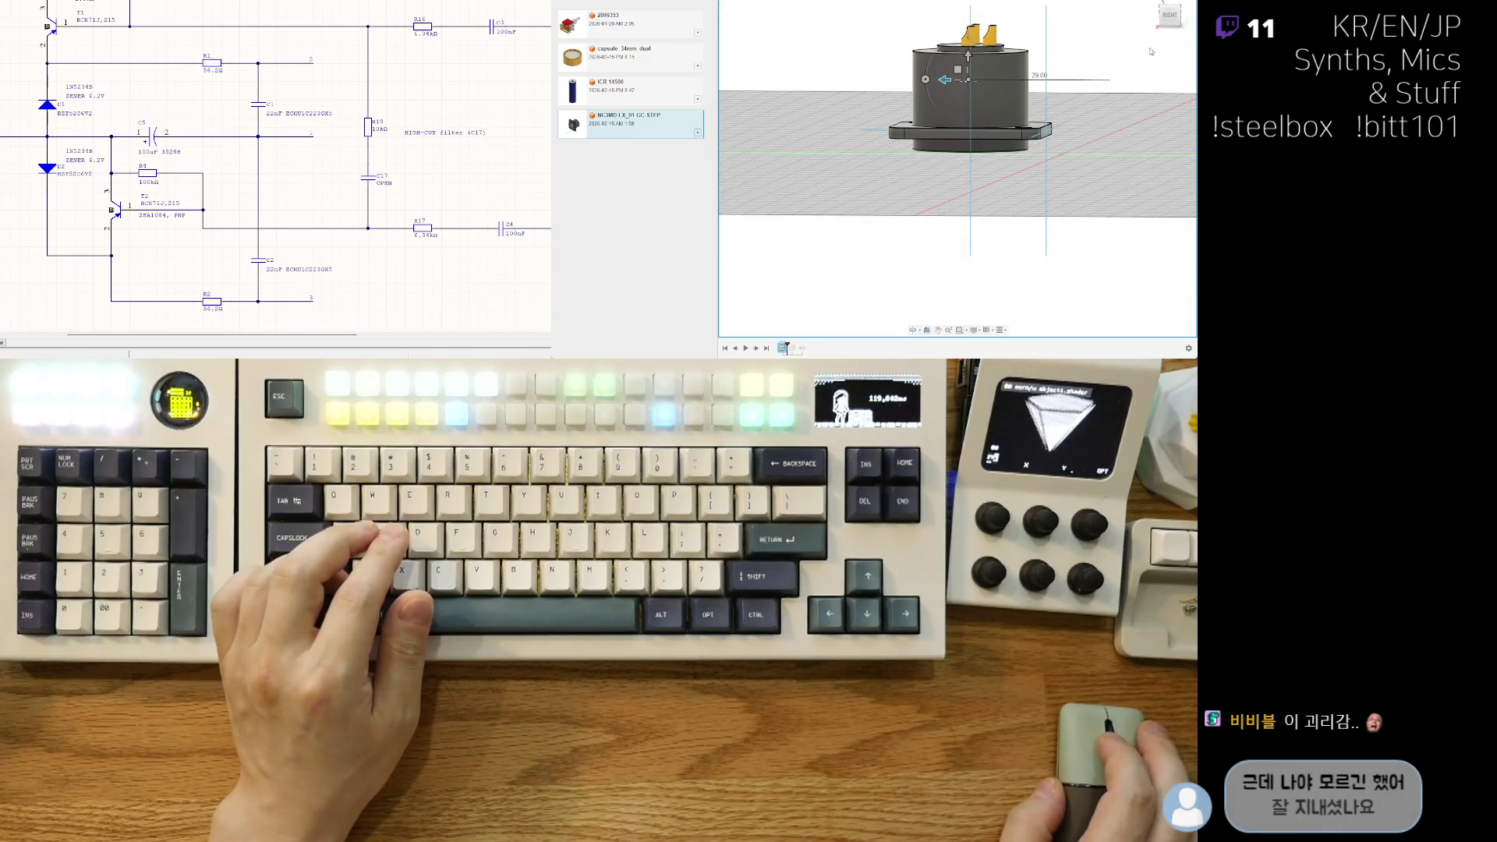
# Step: Check the connector from the right and top views, orbit around it, then zoom in from above
pyautogui.click(1177, 21)
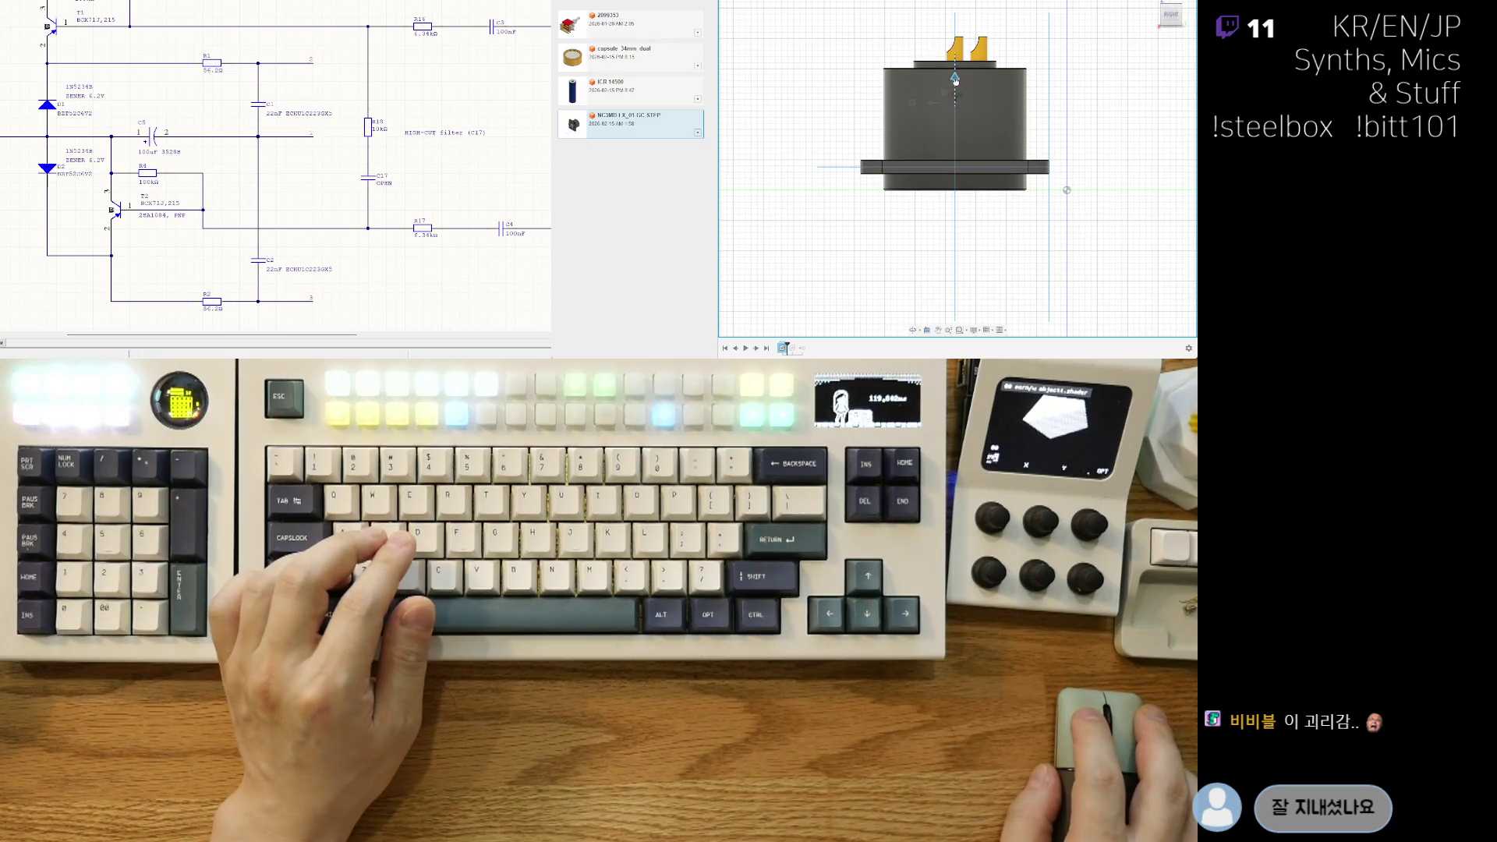
pyautogui.moveTo(946, 122)
pyautogui.mouseDown(button='middle')
pyautogui.moveTo(887, 129)
pyautogui.moveTo(989, 109)
pyautogui.moveTo(946, 97)
pyautogui.moveTo(959, 138)
pyautogui.moveTo(905, 276)
pyautogui.moveTo(959, 156)
pyautogui.mouseUp(button='middle')
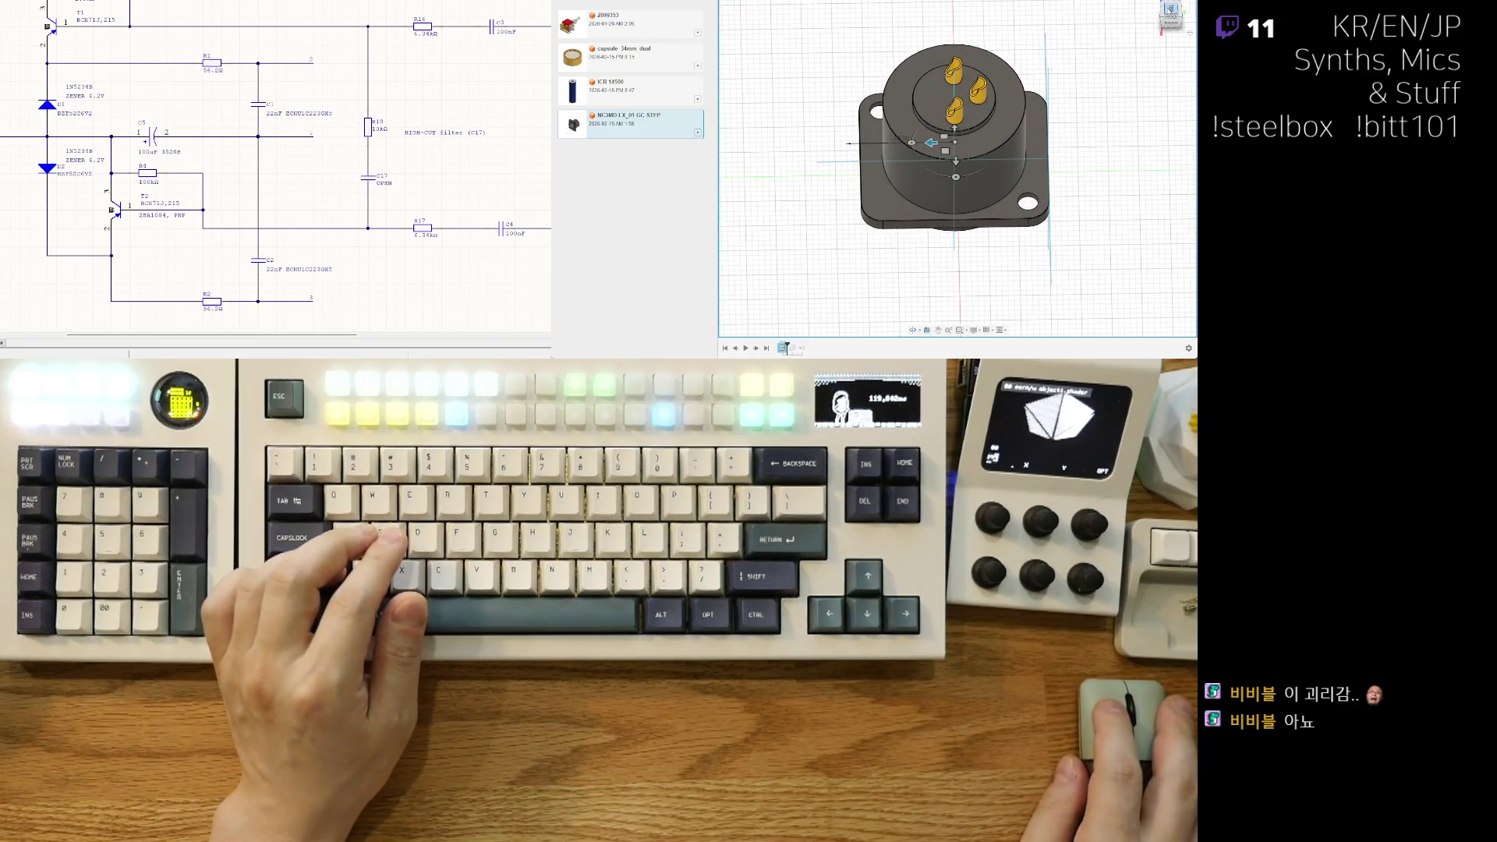
pyautogui.click(1170, 11)
pyautogui.click(1187, 5)
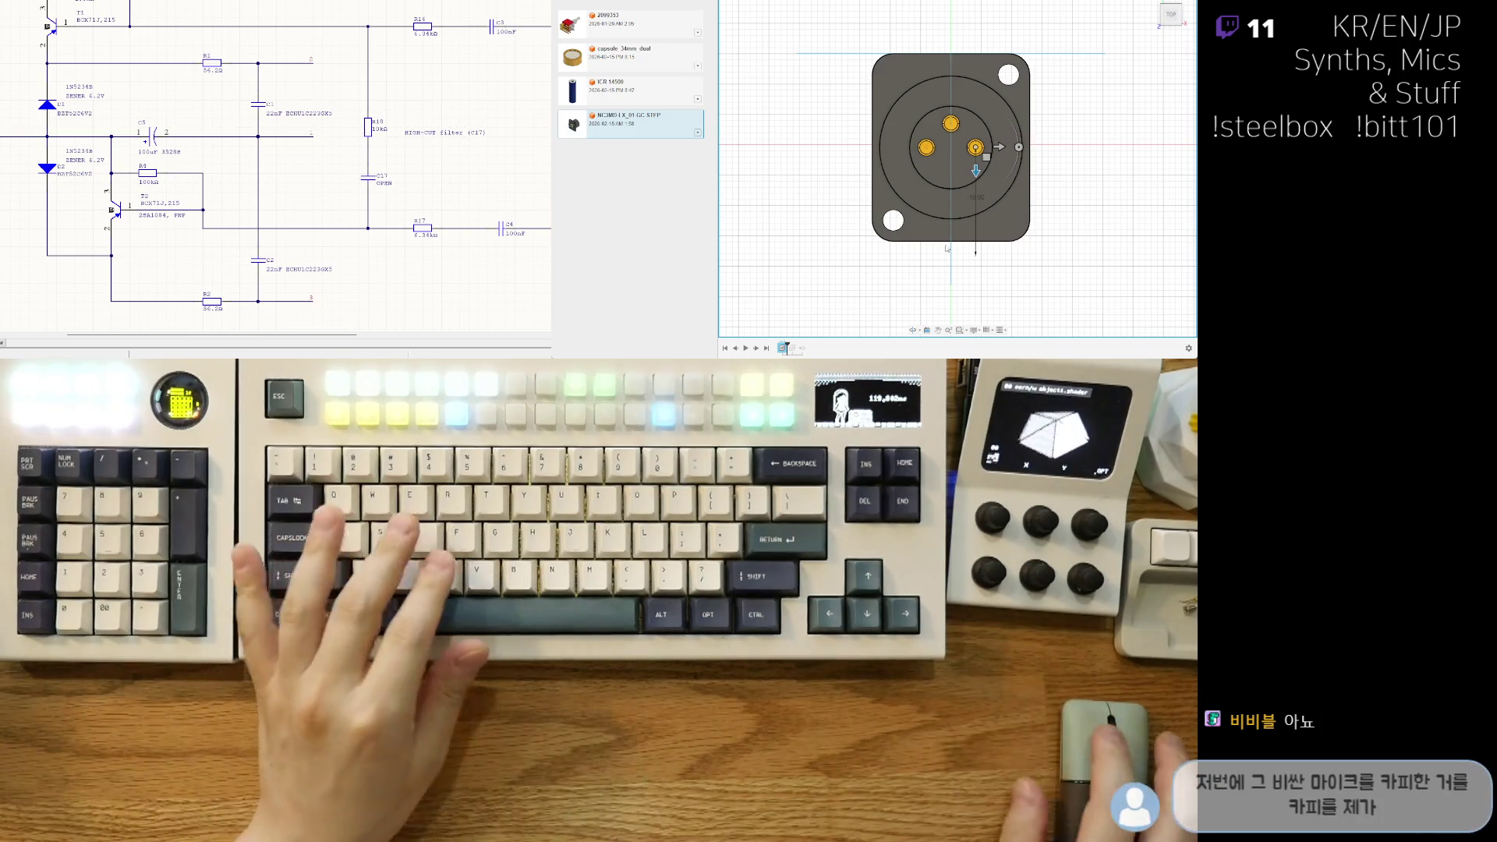
pyautogui.moveTo(986, 204)
pyautogui.keyDown('shift'); pyautogui.mouseDown(button='middle')
pyautogui.moveTo(981, 265)
pyautogui.moveTo(974, 244)
pyautogui.mouseUp(button='middle'); pyautogui.keyUp('shift')
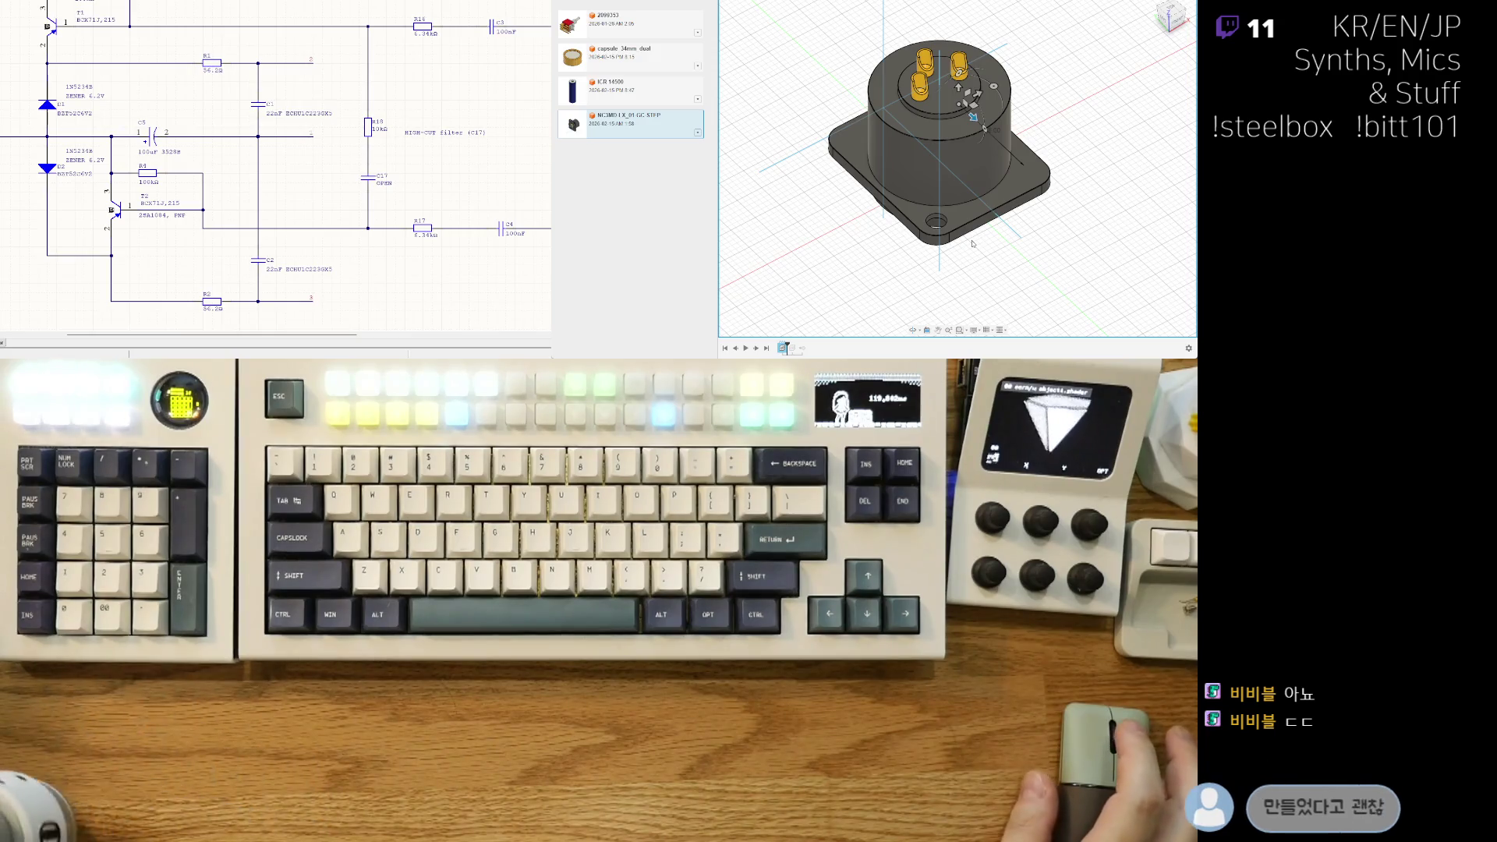
pyautogui.moveTo(965, 234)
pyautogui.keyDown('shift'); pyautogui.mouseDown(button='middle')
pyautogui.moveTo(1000, 257)
pyautogui.moveTo(1063, 211)
pyautogui.mouseUp(button='middle'); pyautogui.keyUp('shift')
pyautogui.moveTo(1081, 159)
pyautogui.mouseDown(button='middle')
pyautogui.moveTo(946, 210)
pyautogui.moveTo(983, 212)
pyautogui.mouseUp(button='middle')
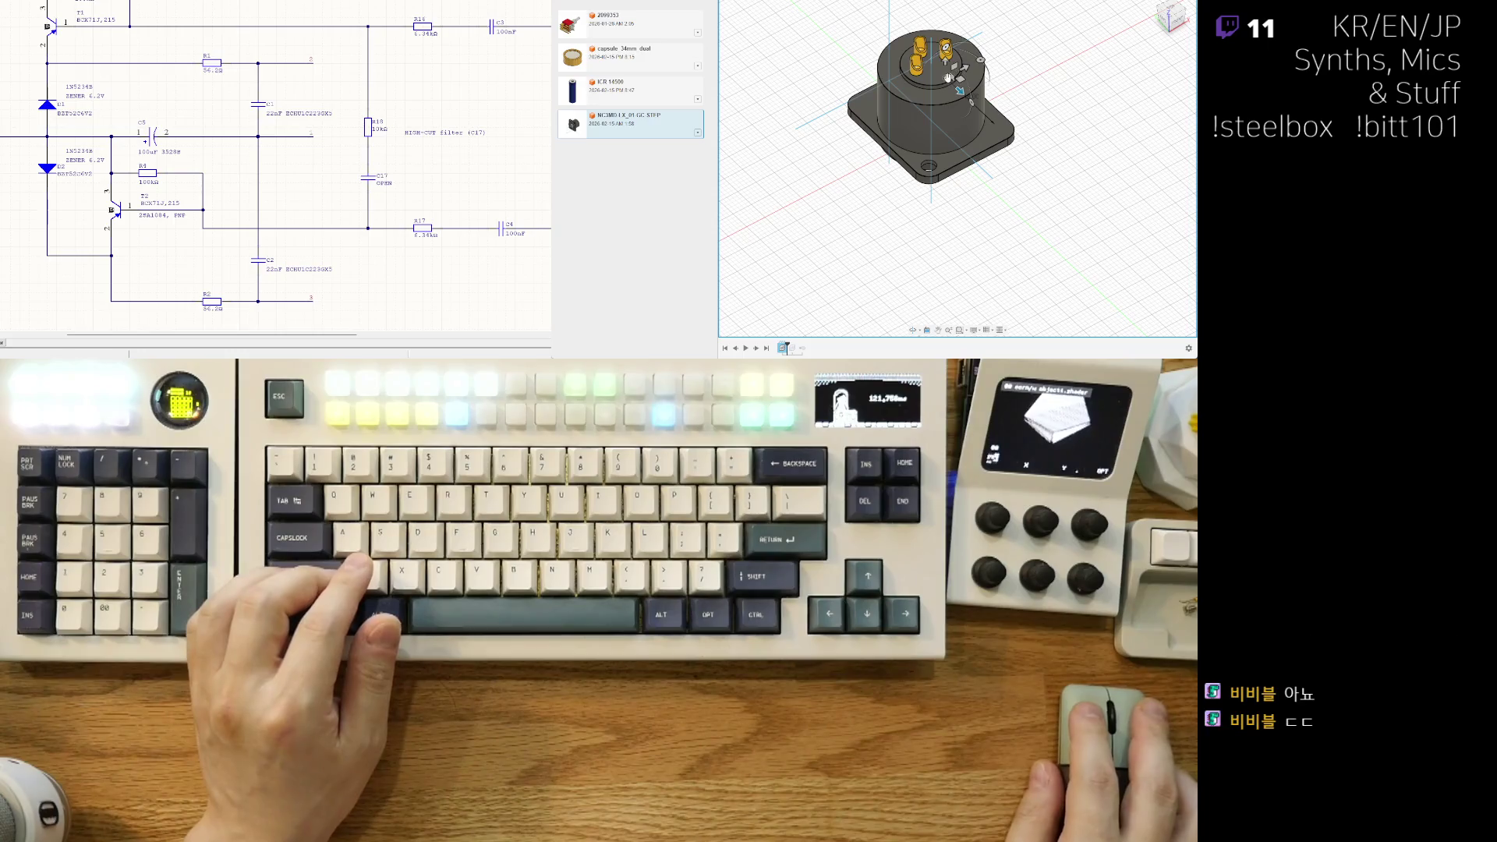
pyautogui.moveTo(947, 155)
pyautogui.keyDown('shift'); pyautogui.mouseDown(button='middle')
pyautogui.moveTo(997, 92)
pyautogui.moveTo(950, 118)
pyautogui.mouseUp(button='middle'); pyautogui.keyUp('shift')
pyautogui.scroll(4, 950, 119)
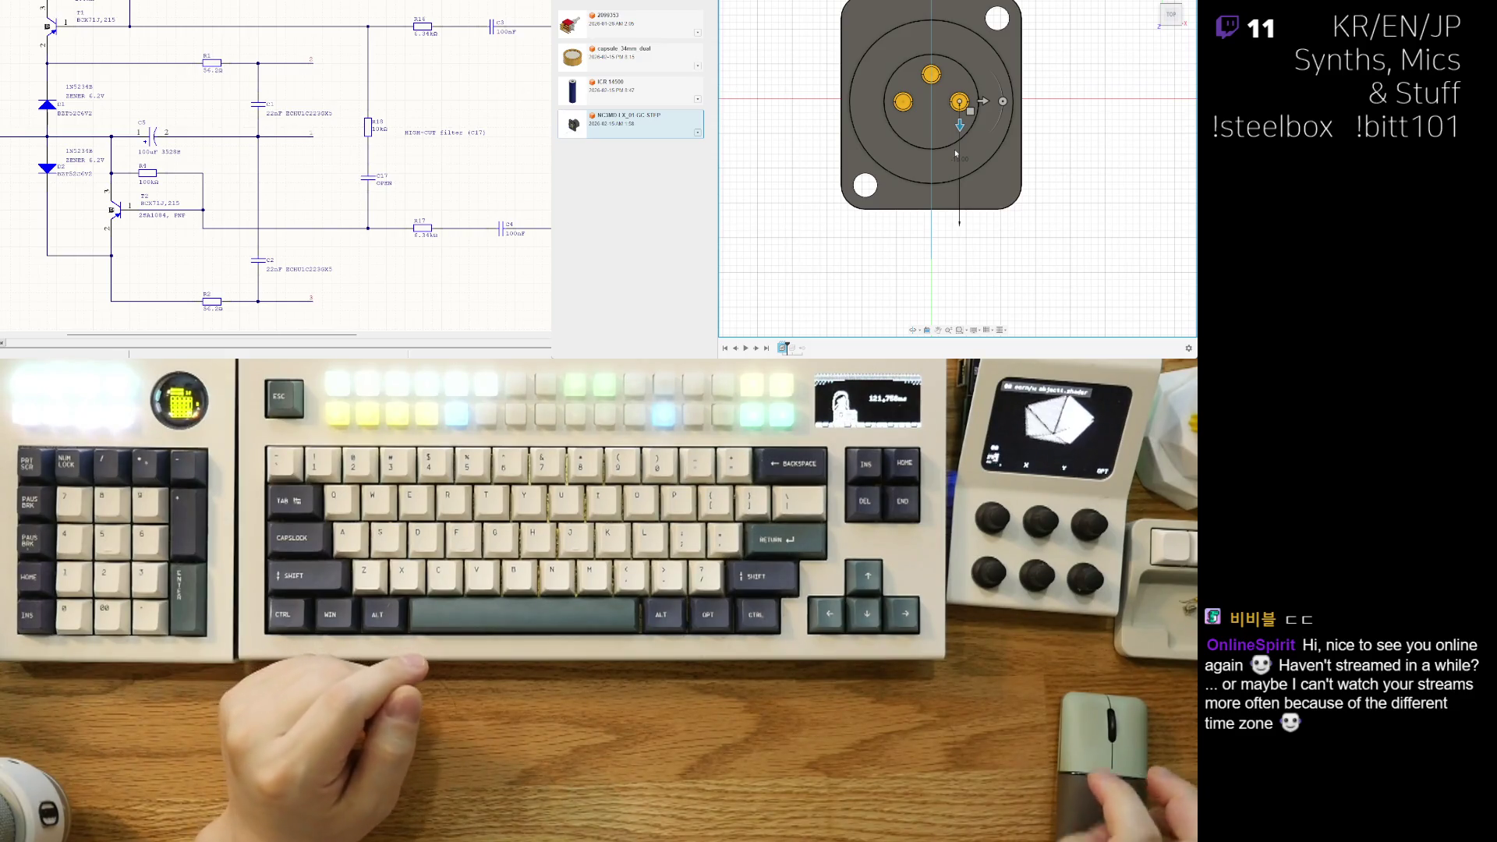
# Step: Recentre and tilt the connector, snap to the top view, then view it from the front
pyautogui.moveTo(931, 204); pyautogui.dragTo(937, 204, button='middle')
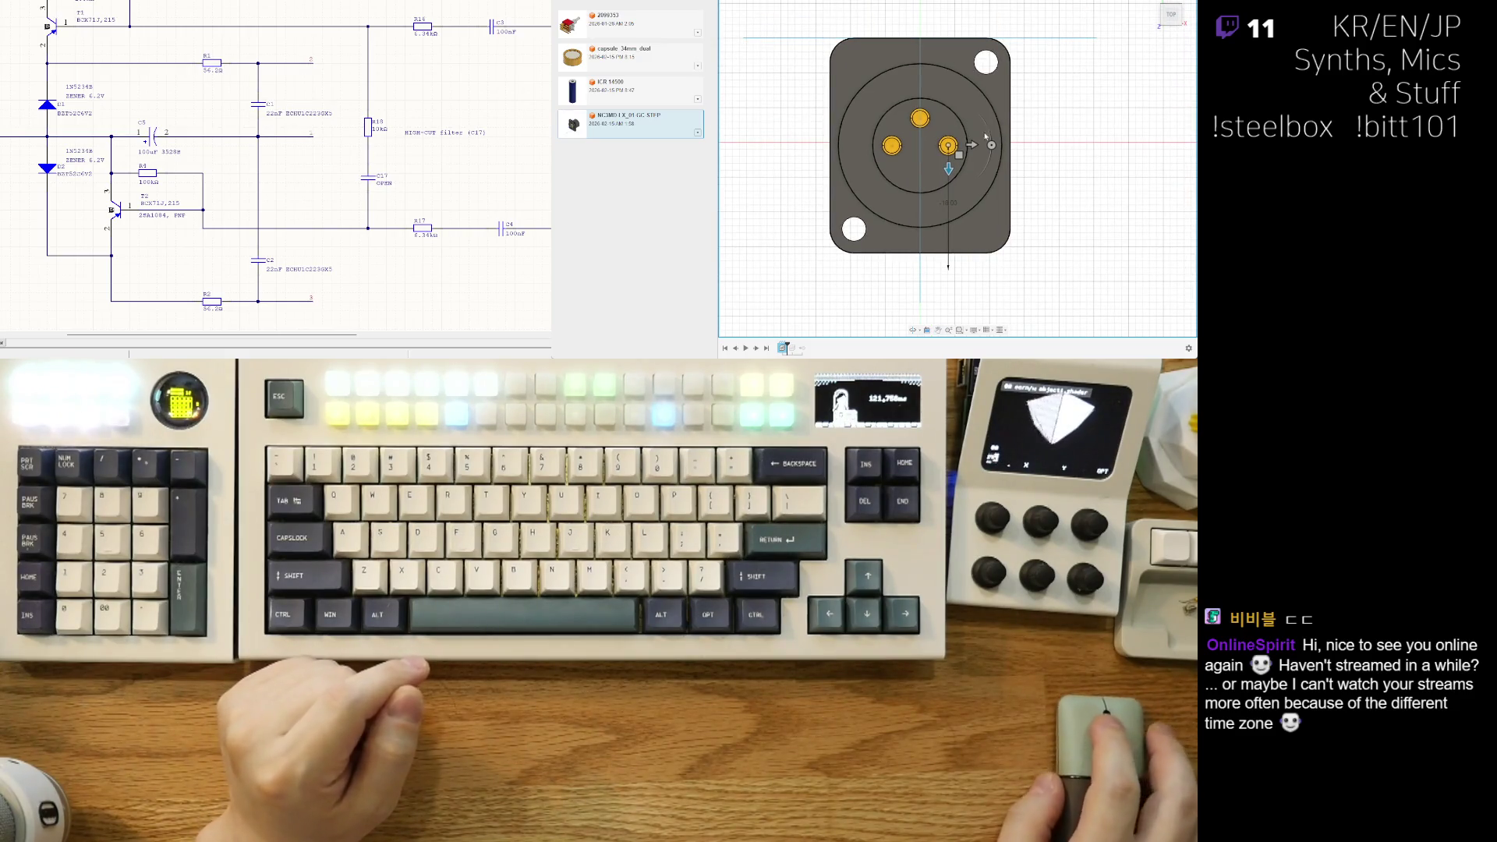
pyautogui.moveTo(973, 144); pyautogui.dragTo(1007, 144, button='middle')
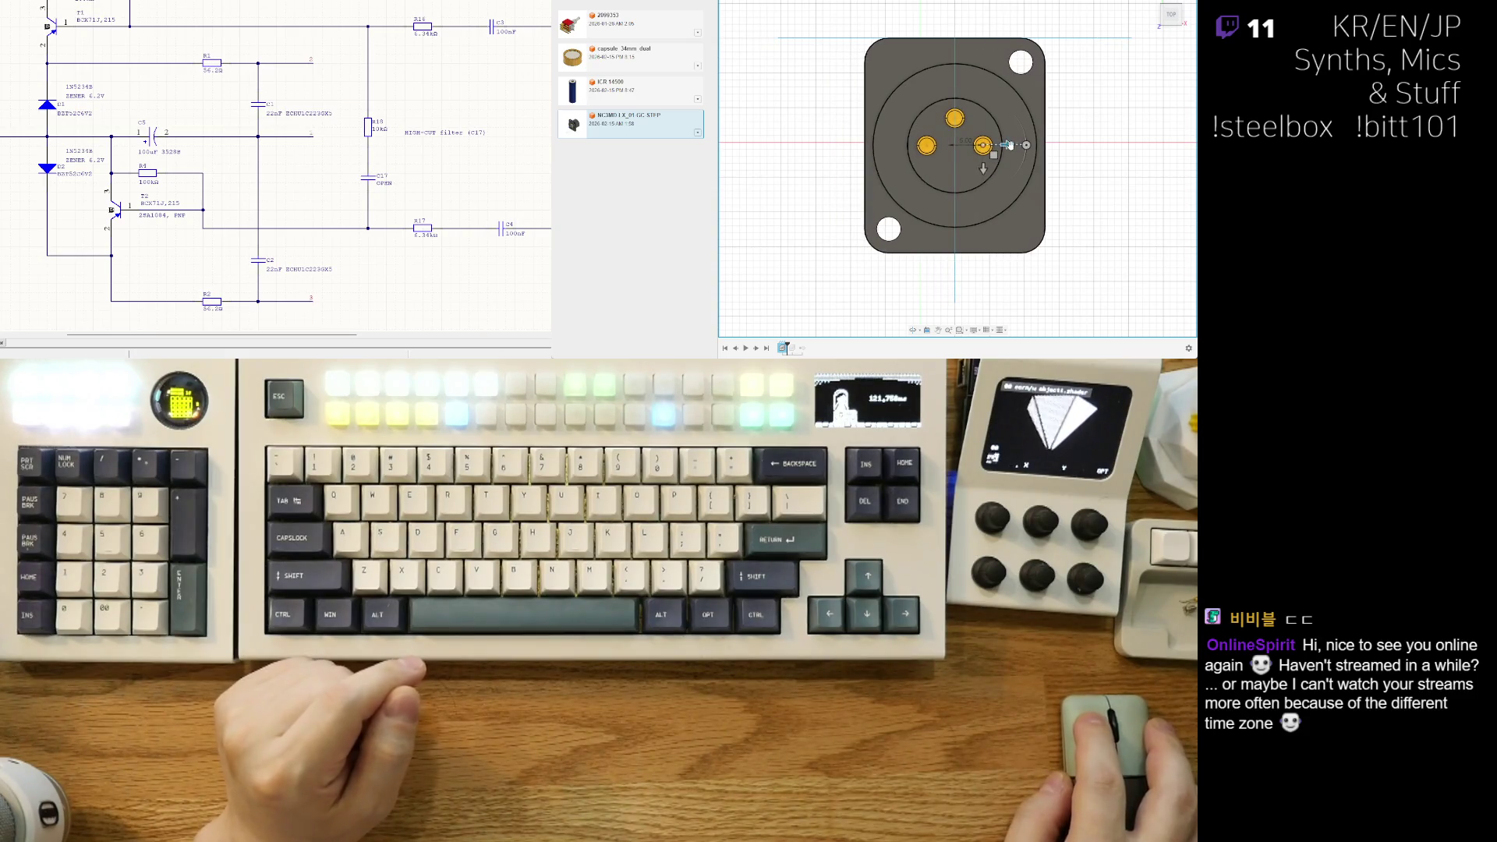
pyautogui.scroll(-2, 1009, 143)
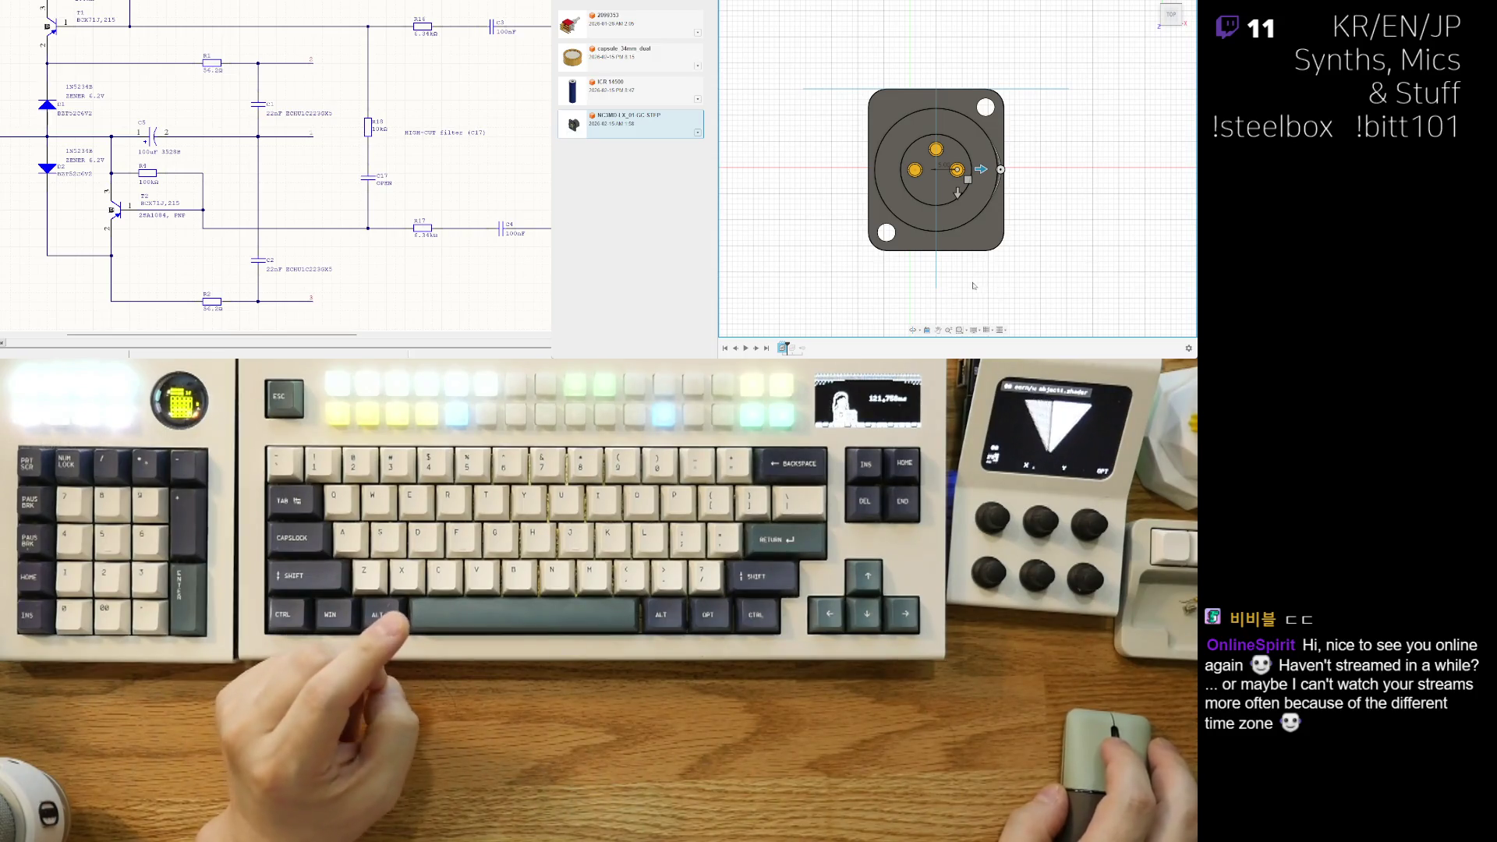
pyautogui.moveTo(966, 289)
pyautogui.keyDown('shift'); pyautogui.mouseDown(button='middle')
pyautogui.moveTo(1012, 278)
pyautogui.moveTo(1090, 82)
pyautogui.mouseUp(button='middle'); pyautogui.keyUp('shift')
pyautogui.keyDown('shift'); pyautogui.click(1164, 36); pyautogui.keyUp('shift')
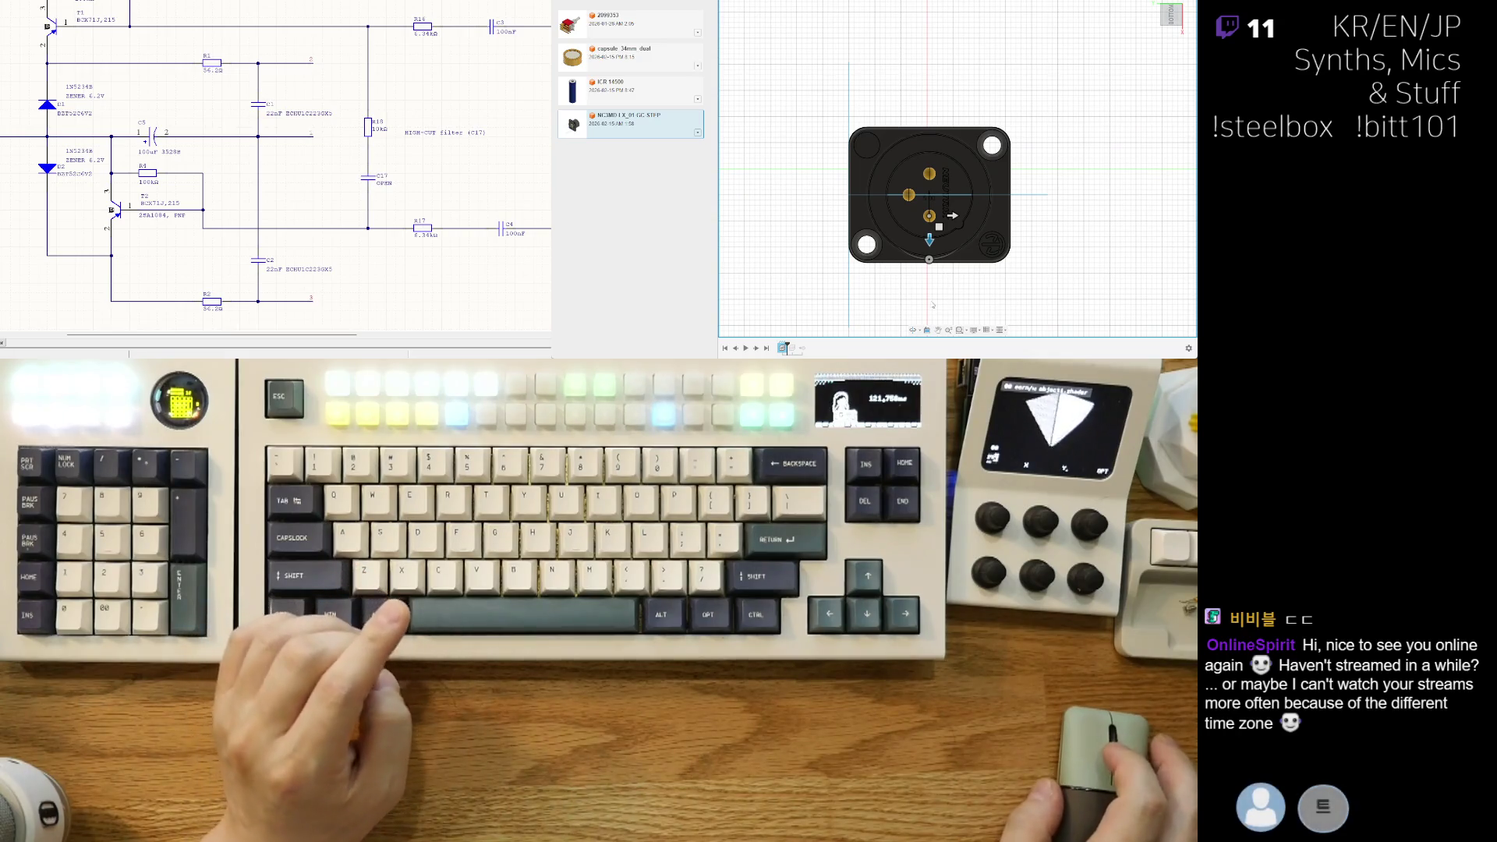
pyautogui.scroll(2, 933, 305)
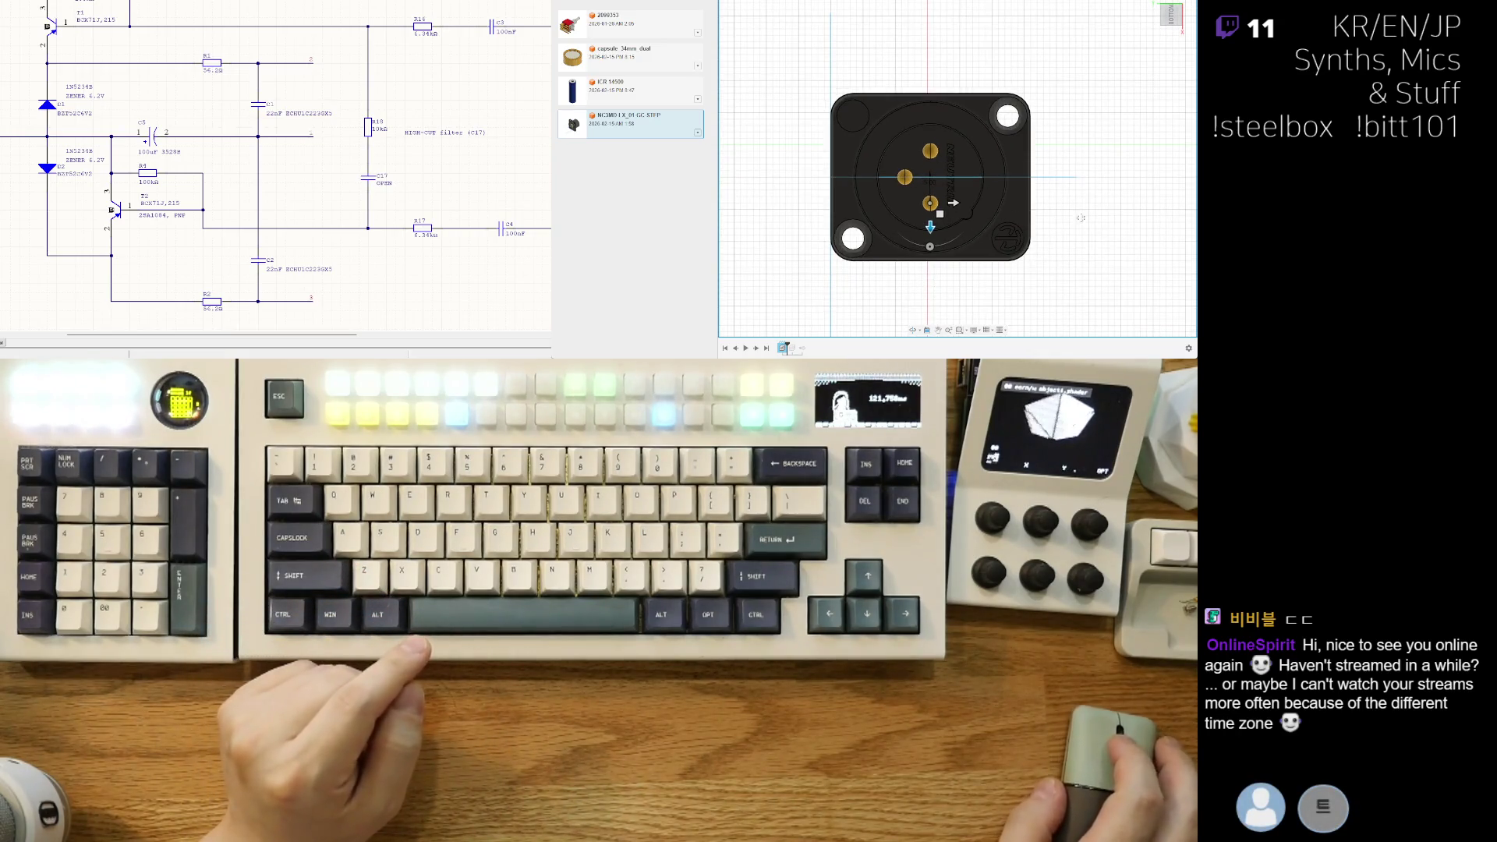
pyautogui.keyDown('shift'); pyautogui.moveTo(1131, 227); pyautogui.dragTo(969, 240, button='middle'); pyautogui.keyUp('shift')
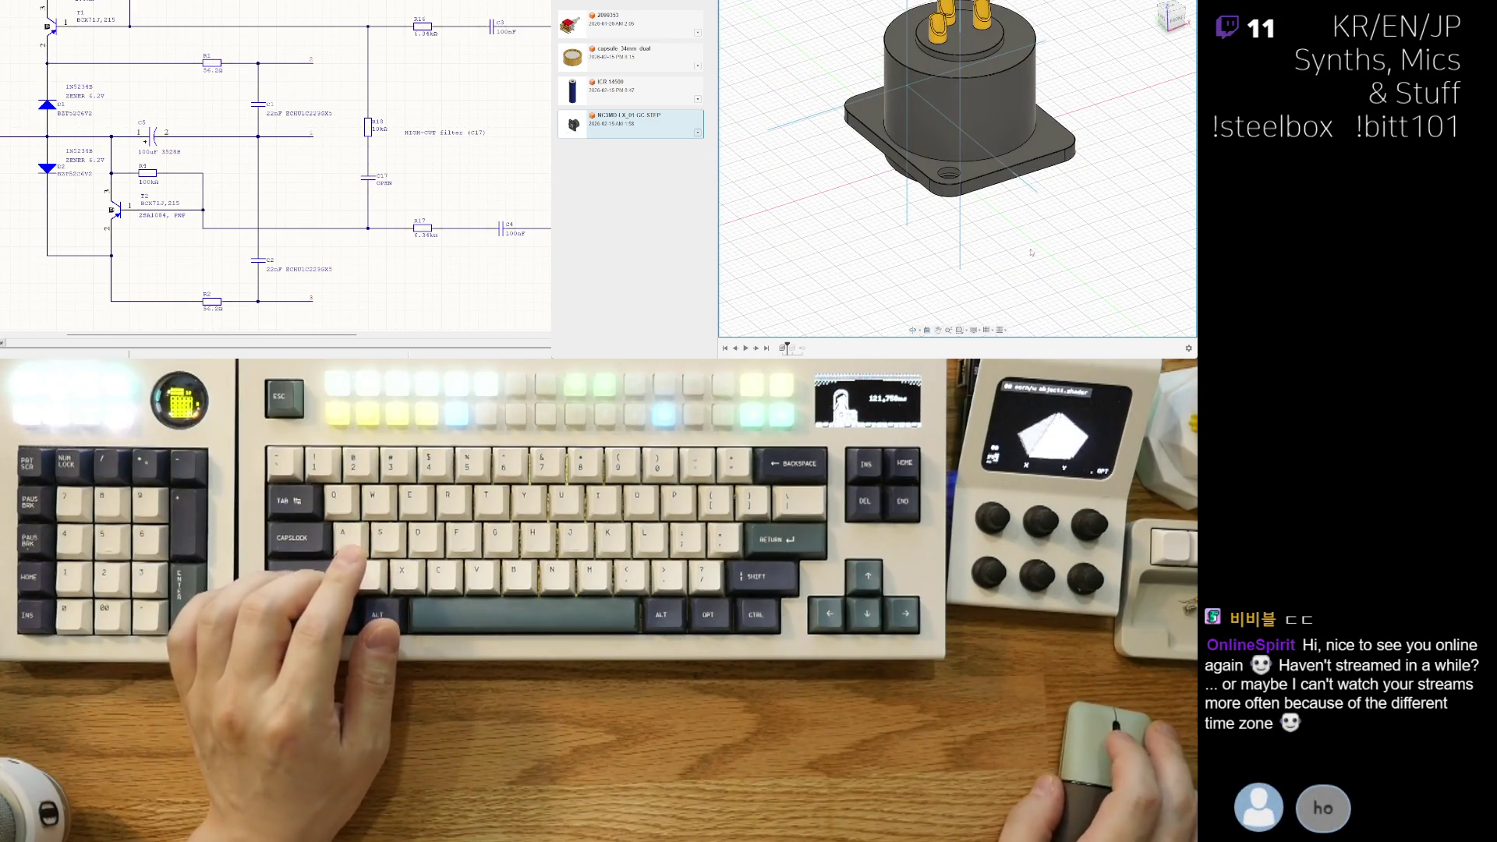
pyautogui.press('F6')
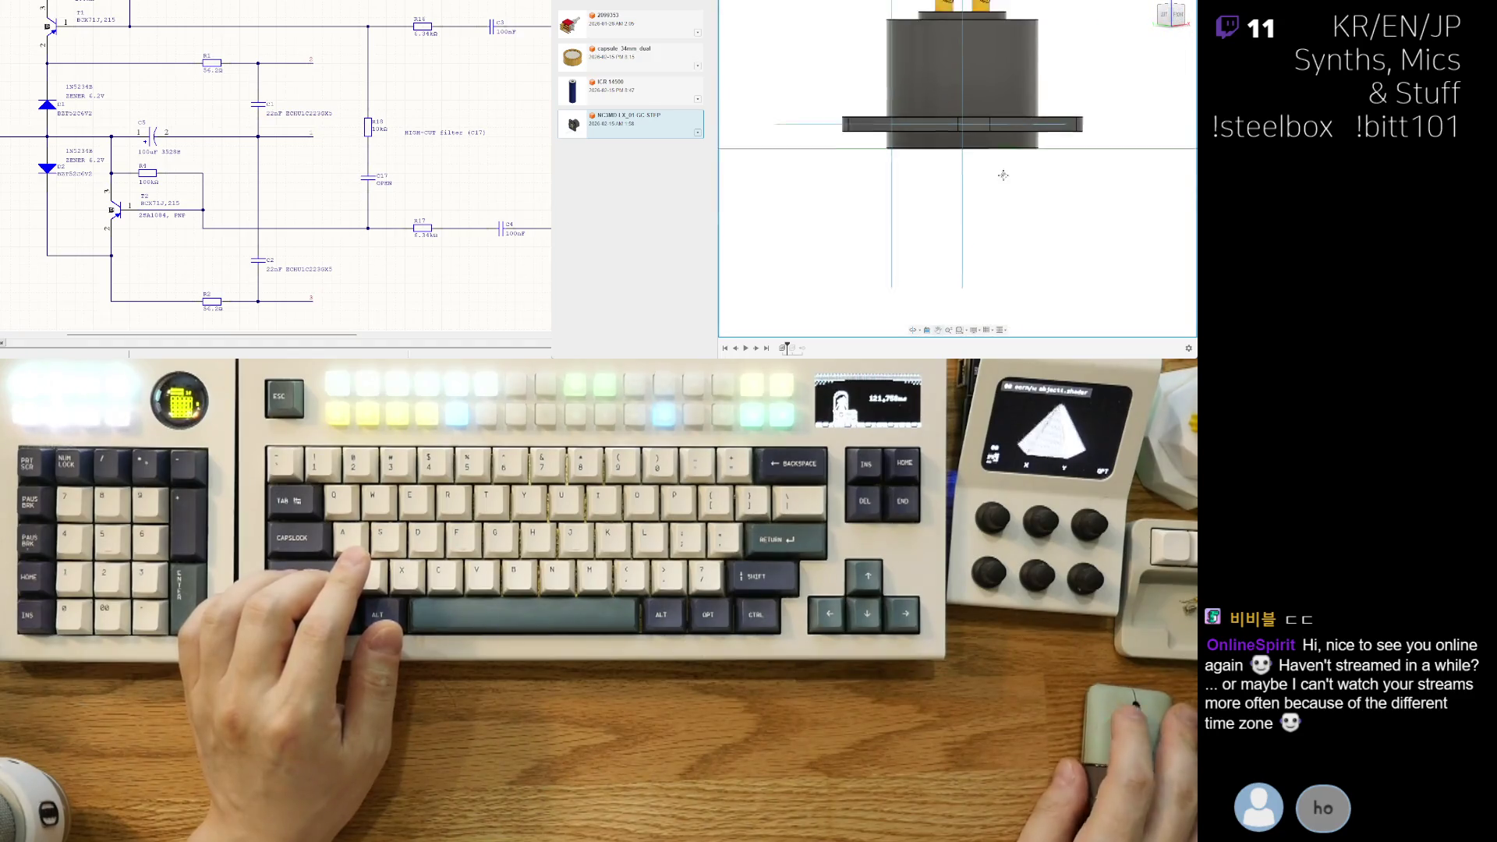
pyautogui.keyDown('shift'); pyautogui.moveTo(988, 220); pyautogui.dragTo(936, 261, button='middle'); pyautogui.keyUp('shift')
pyautogui.scroll(-3, 950, 254)
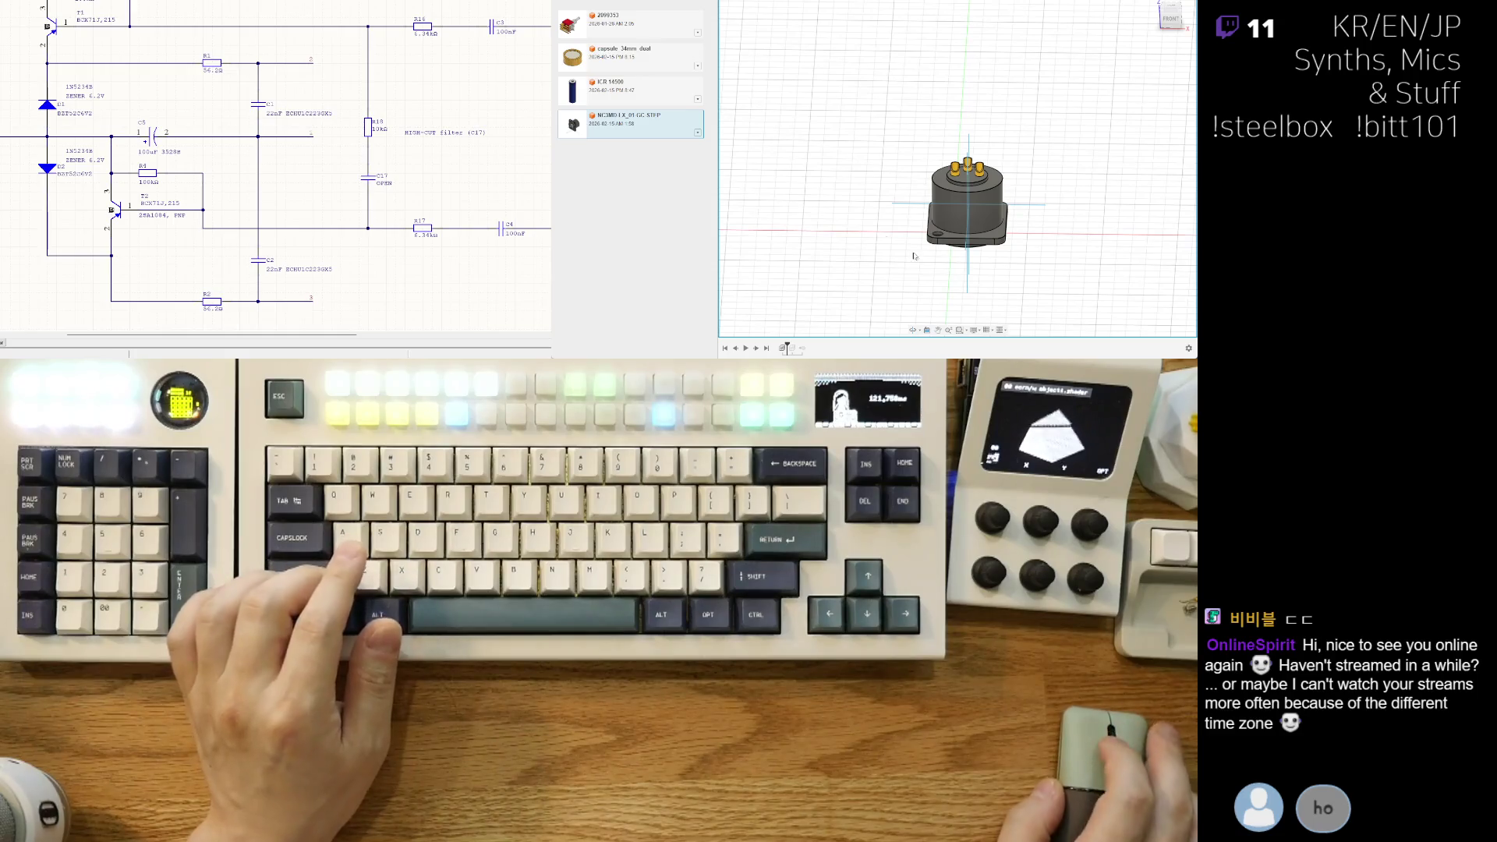
# Step: Orbit around the connector from the default view and finish on a straight top view
pyautogui.press('F6')
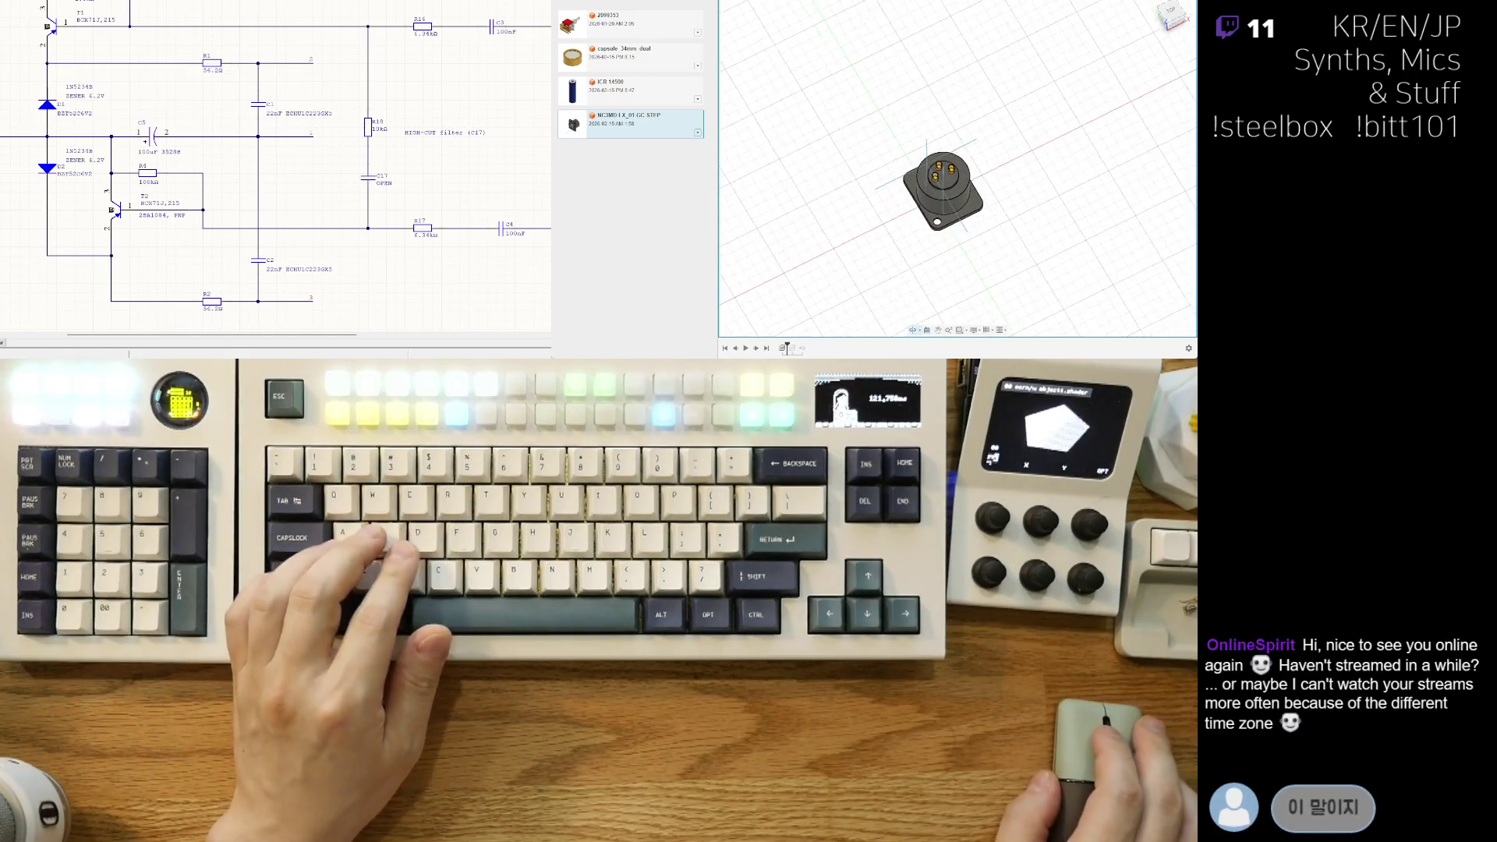
pyautogui.keyDown('shift'); pyautogui.moveTo(921, 266); pyautogui.dragTo(1038, 221, button='middle'); pyautogui.keyUp('shift')
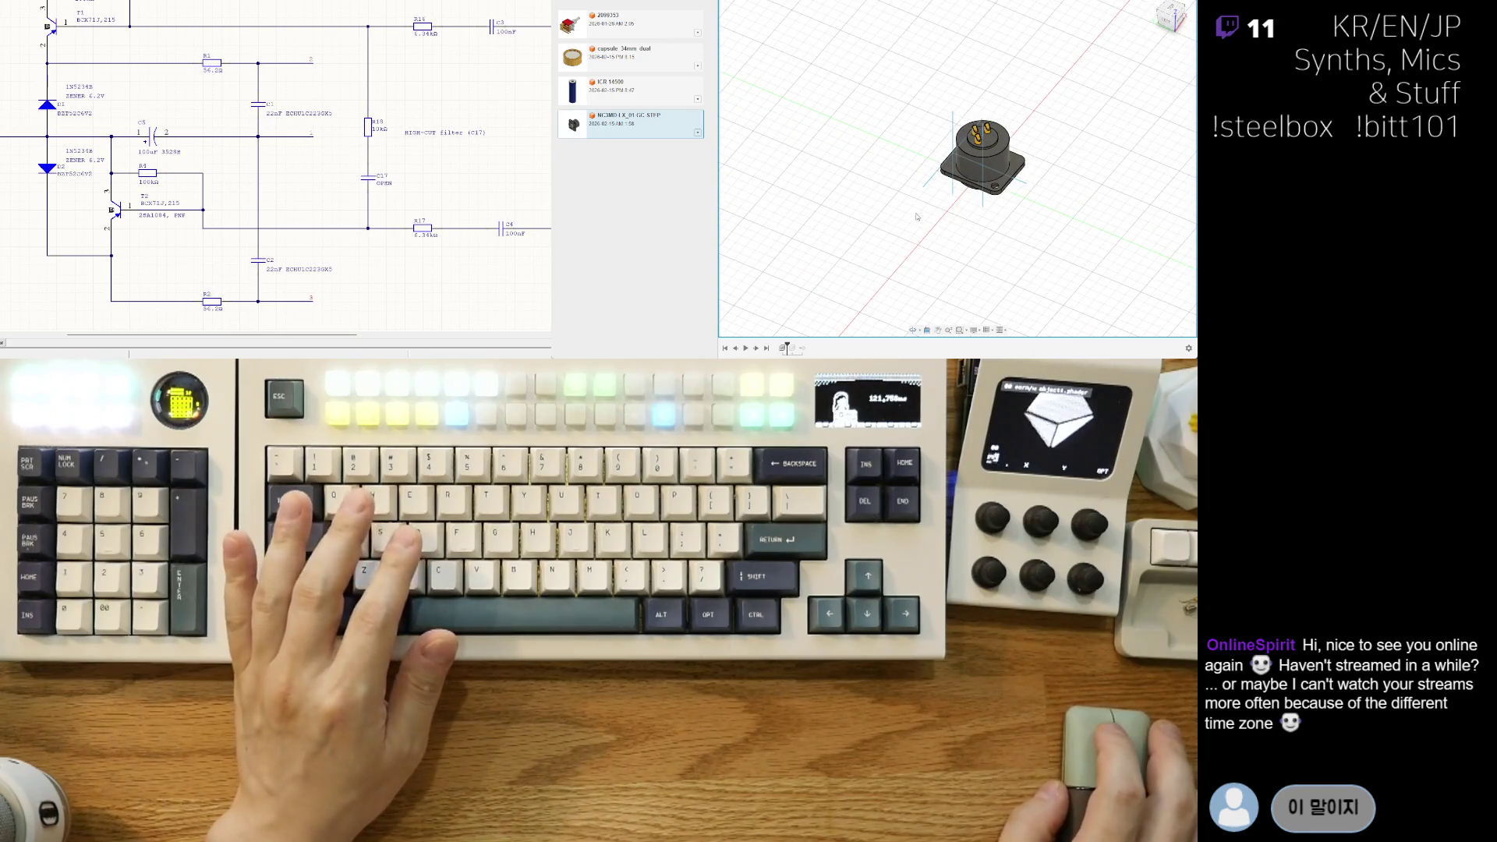
pyautogui.keyDown('shift'); pyautogui.moveTo(911, 92); pyautogui.dragTo(917, 235, button='middle'); pyautogui.keyUp('shift')
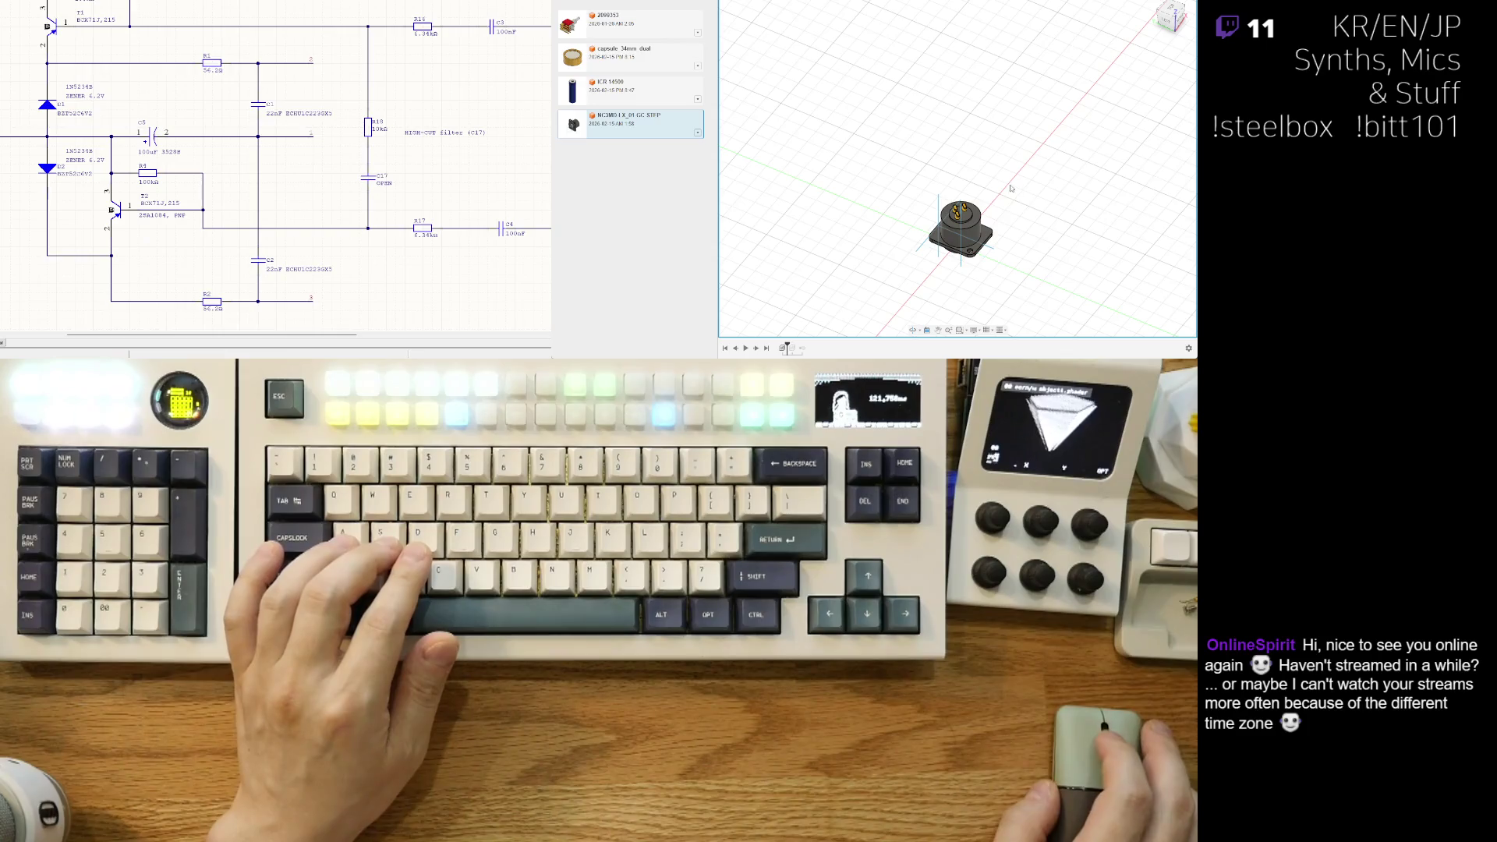
pyautogui.keyDown('shift'); pyautogui.moveTo(1004, 273); pyautogui.dragTo(778, 97, button='middle'); pyautogui.keyUp('shift')
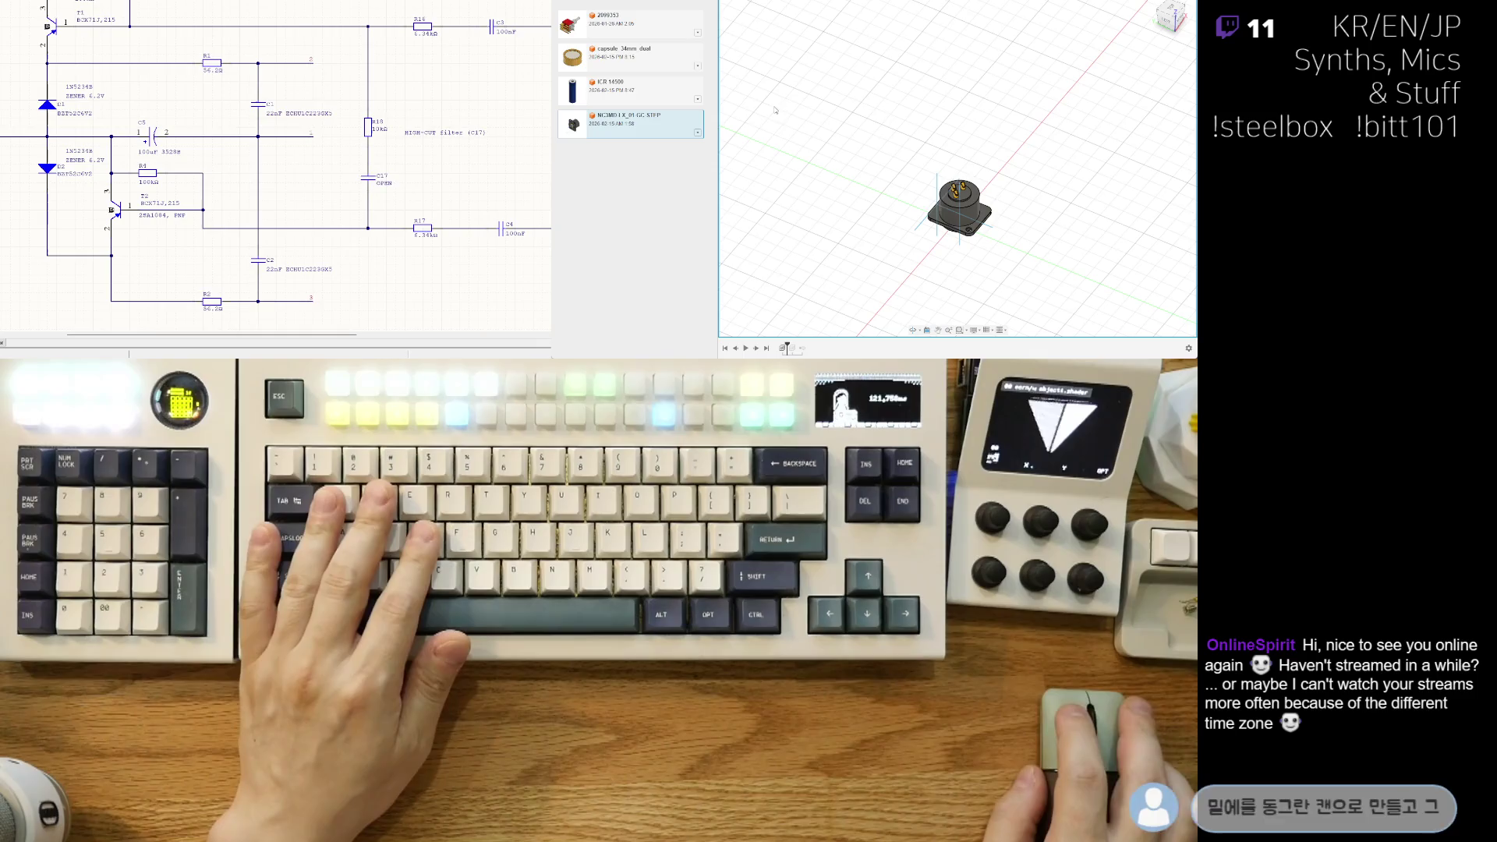
pyautogui.keyDown('shift'); pyautogui.moveTo(1018, 261); pyautogui.dragTo(942, 254, button='middle'); pyautogui.keyUp('shift')
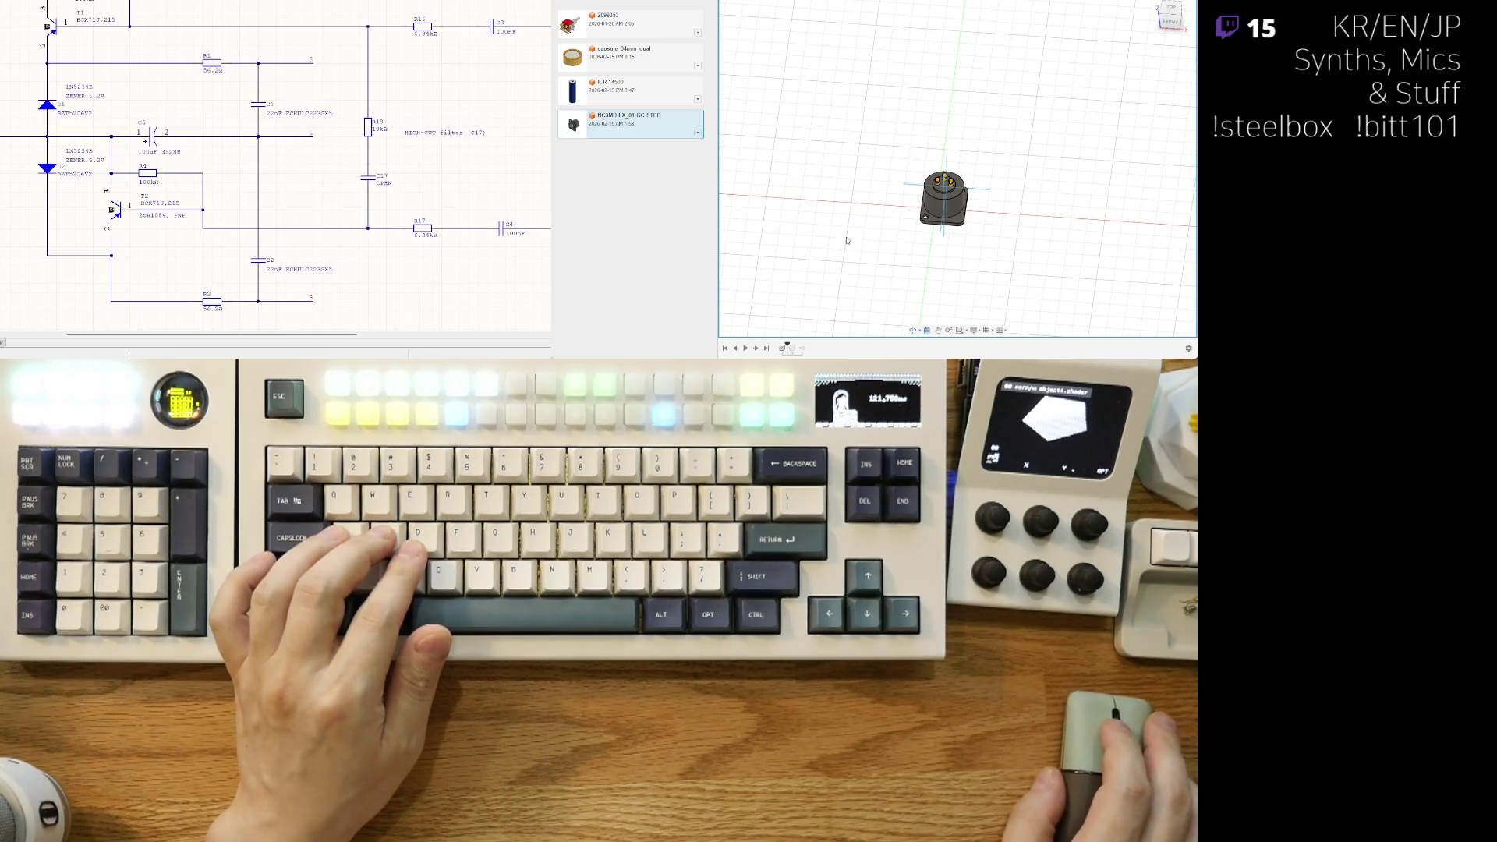
pyautogui.moveTo(898, 113); pyautogui.dragTo(918, 132, button='middle')
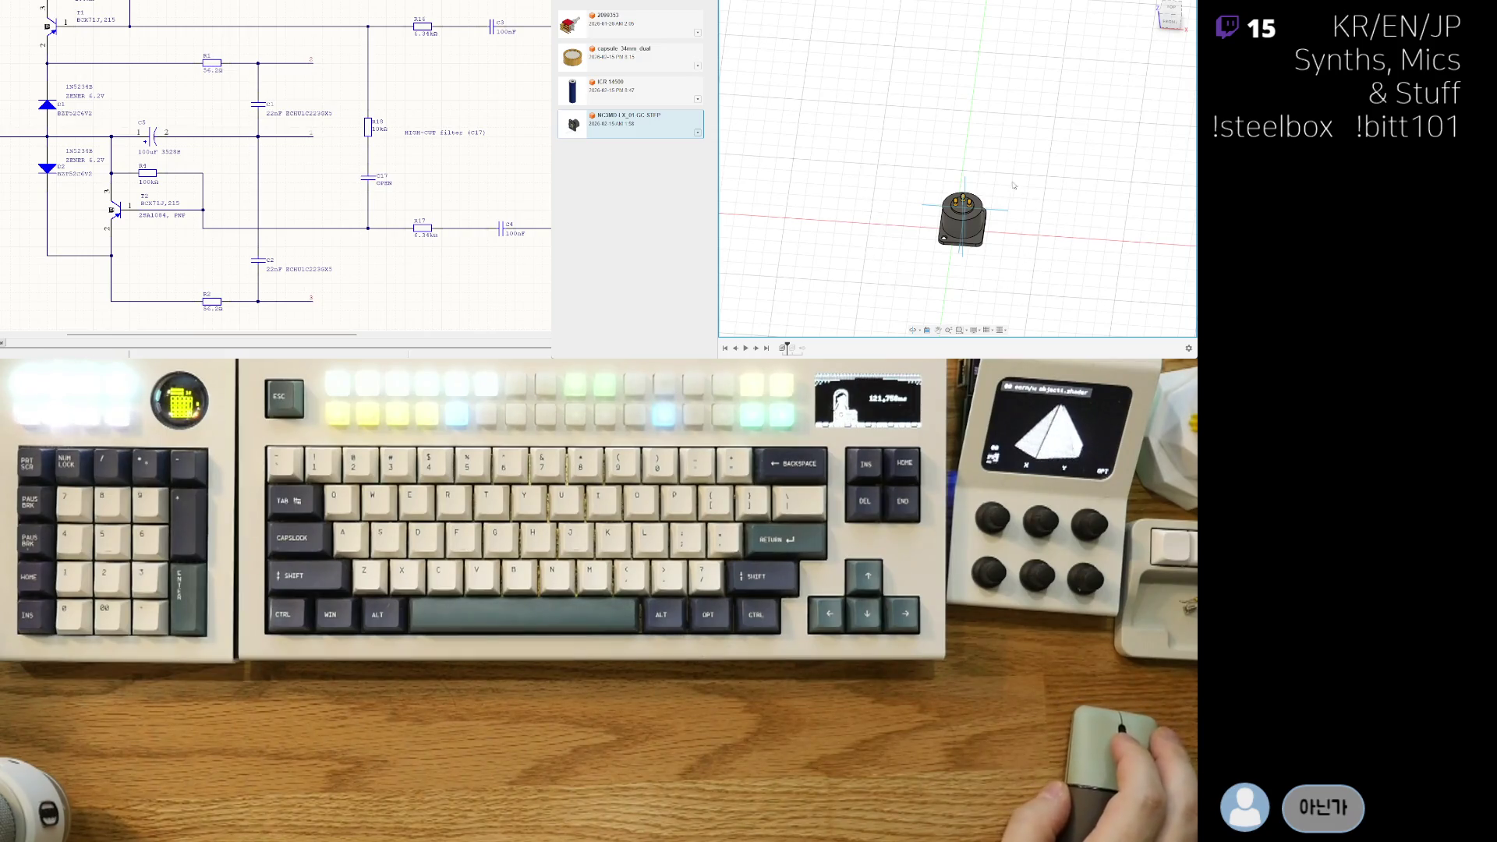
pyautogui.moveTo(903, 175); pyautogui.dragTo(911, 179, button='middle')
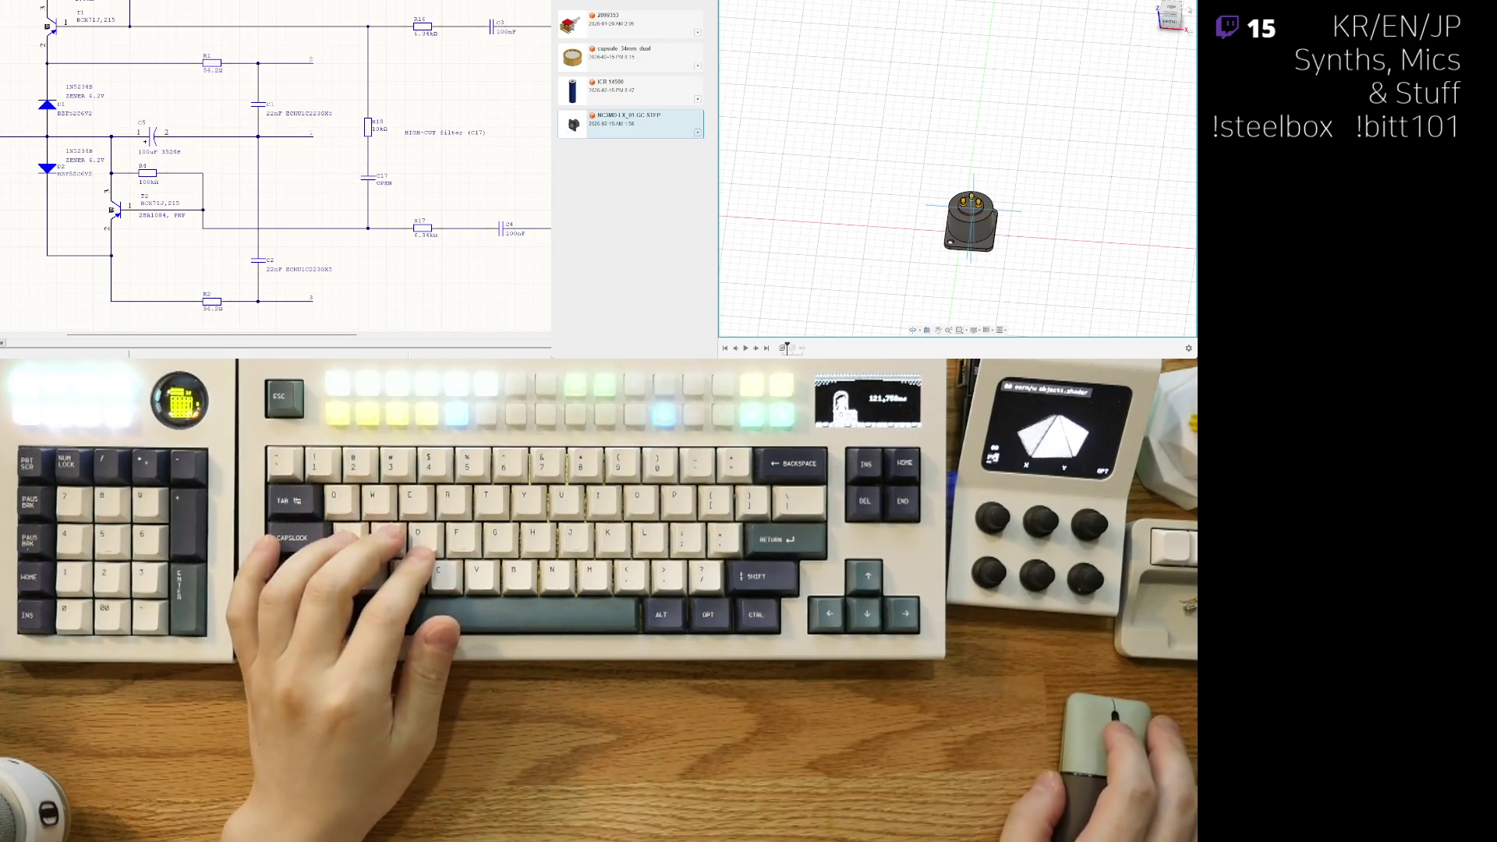
pyautogui.click(1170, 8)
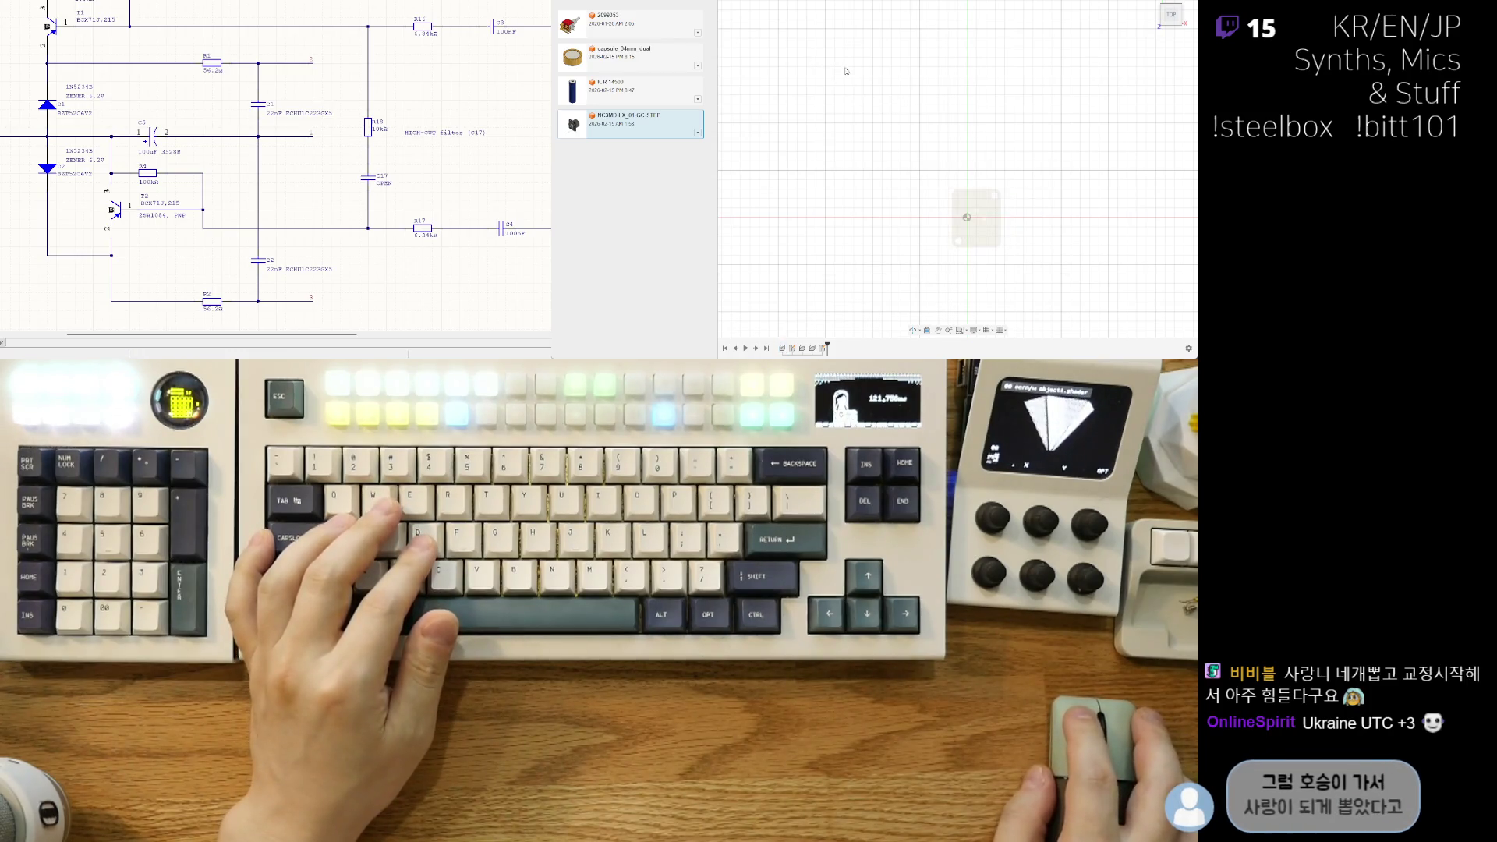
# Step: Zoom and pan until the connector sits centred on the grid in the top view
pyautogui.scroll(2, 945, 237)
pyautogui.moveTo(938, 201); pyautogui.dragTo(957, 182, button='middle')
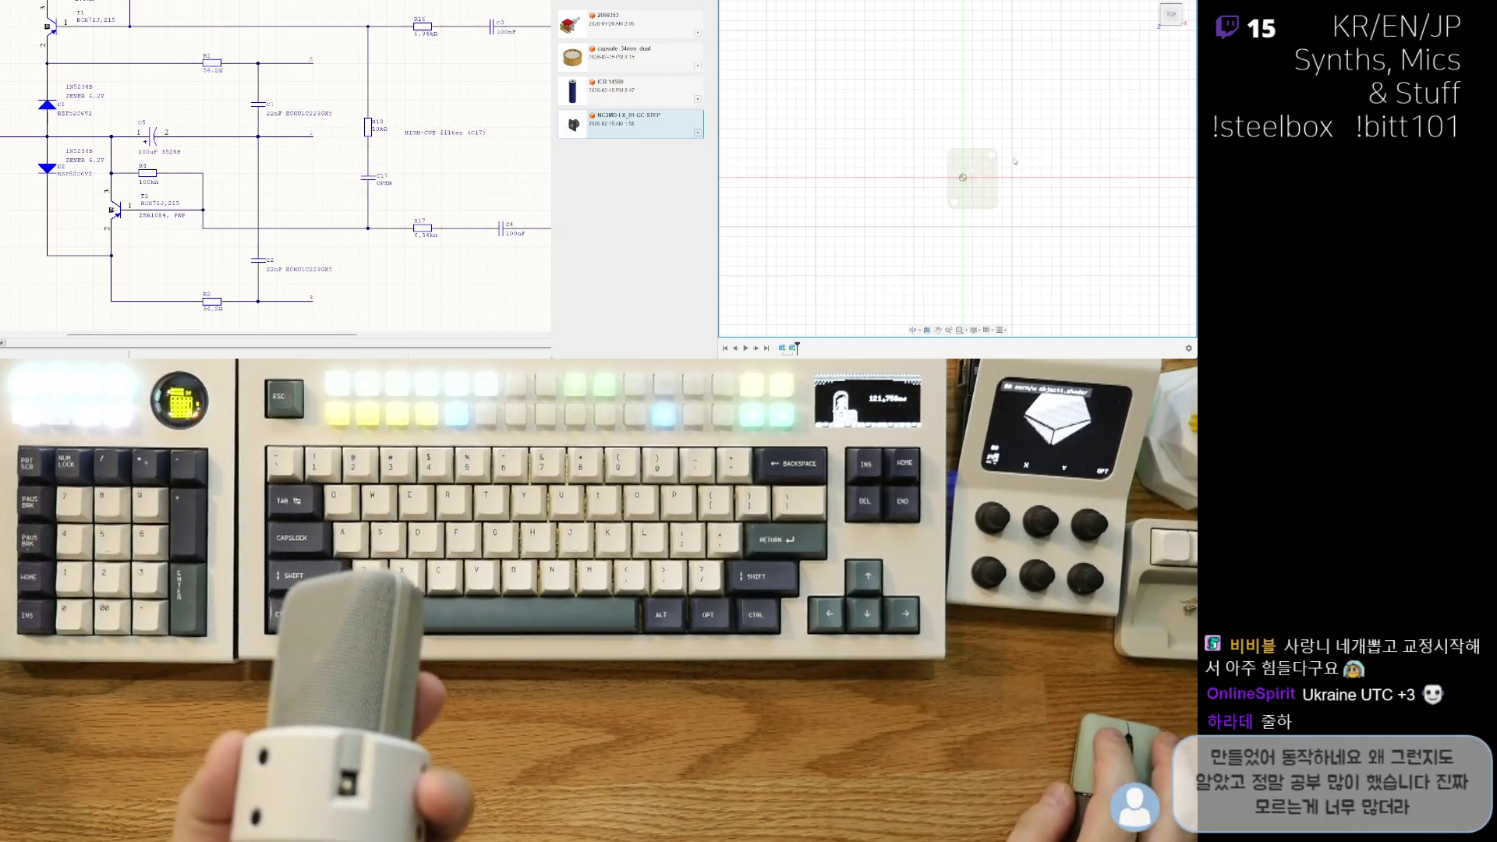
pyautogui.scroll(-1, 1035, 155)
pyautogui.scroll(1, 1014, 234)
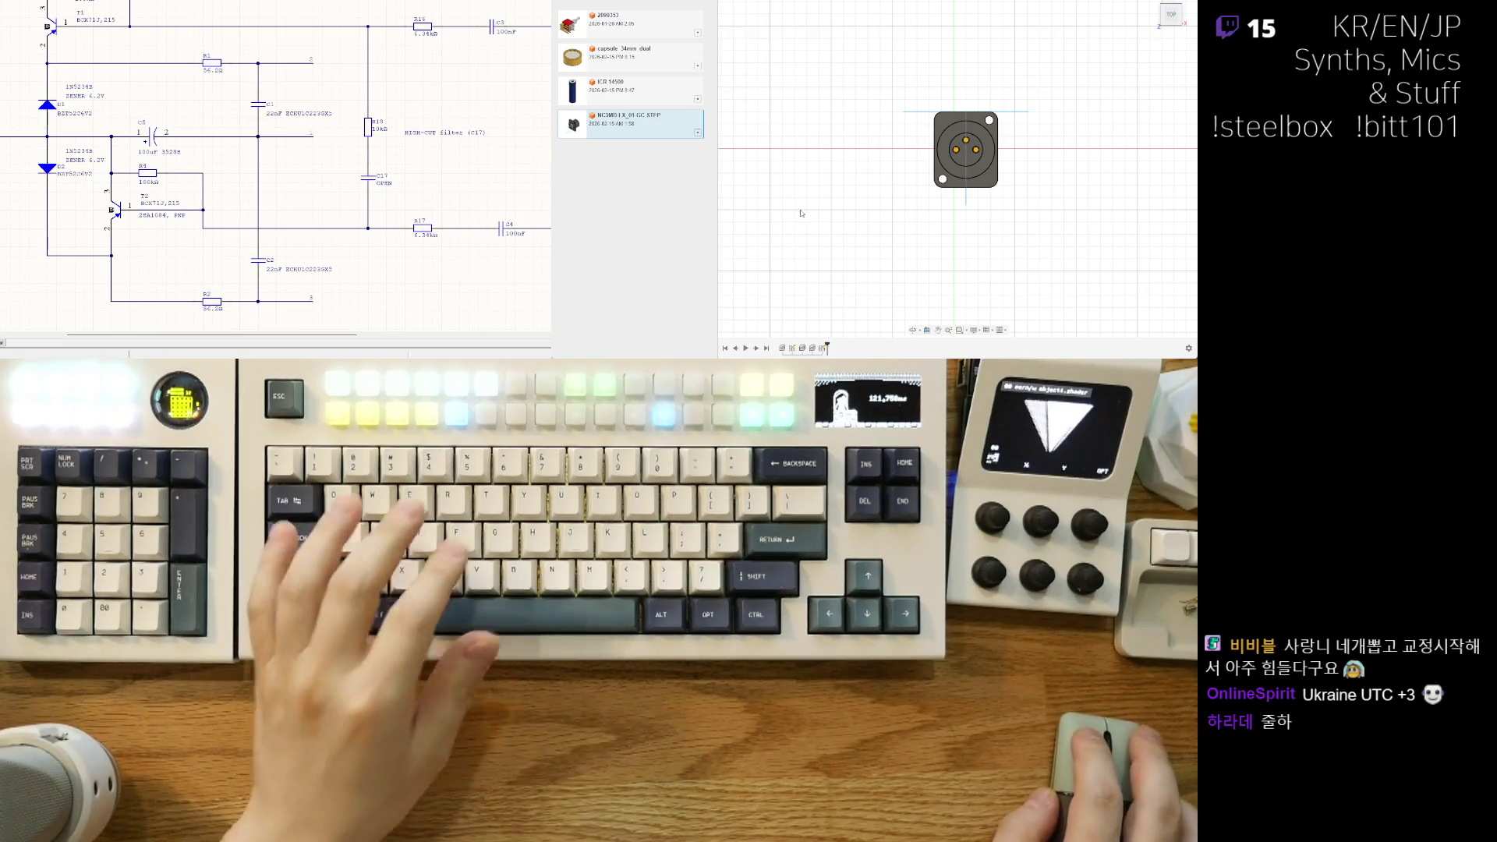
# Step: Start and cancel the Move command, then clear the connector selection
pyautogui.press('m')
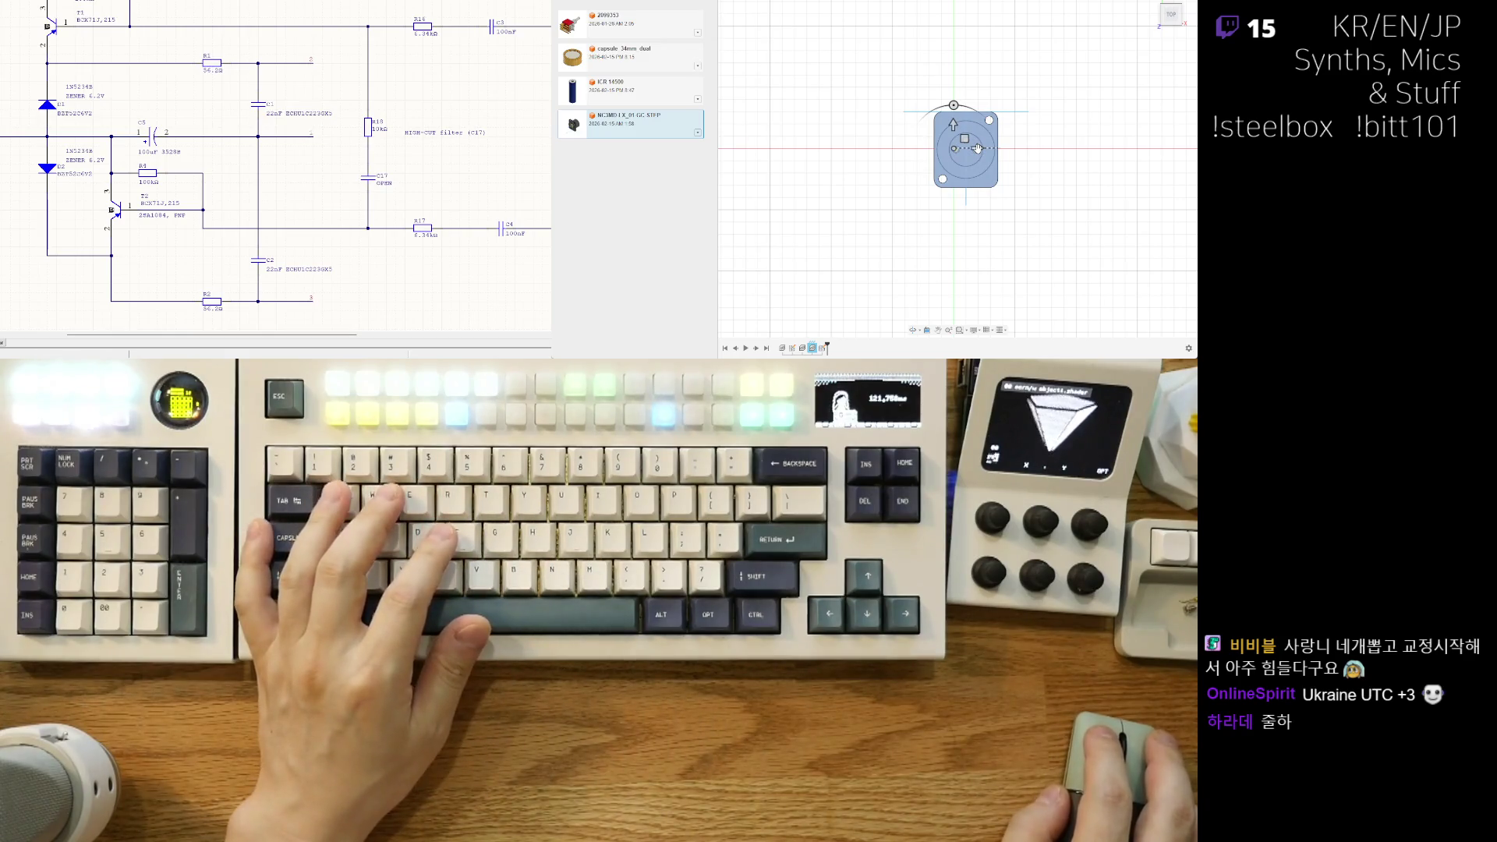
pyautogui.press('Escape')
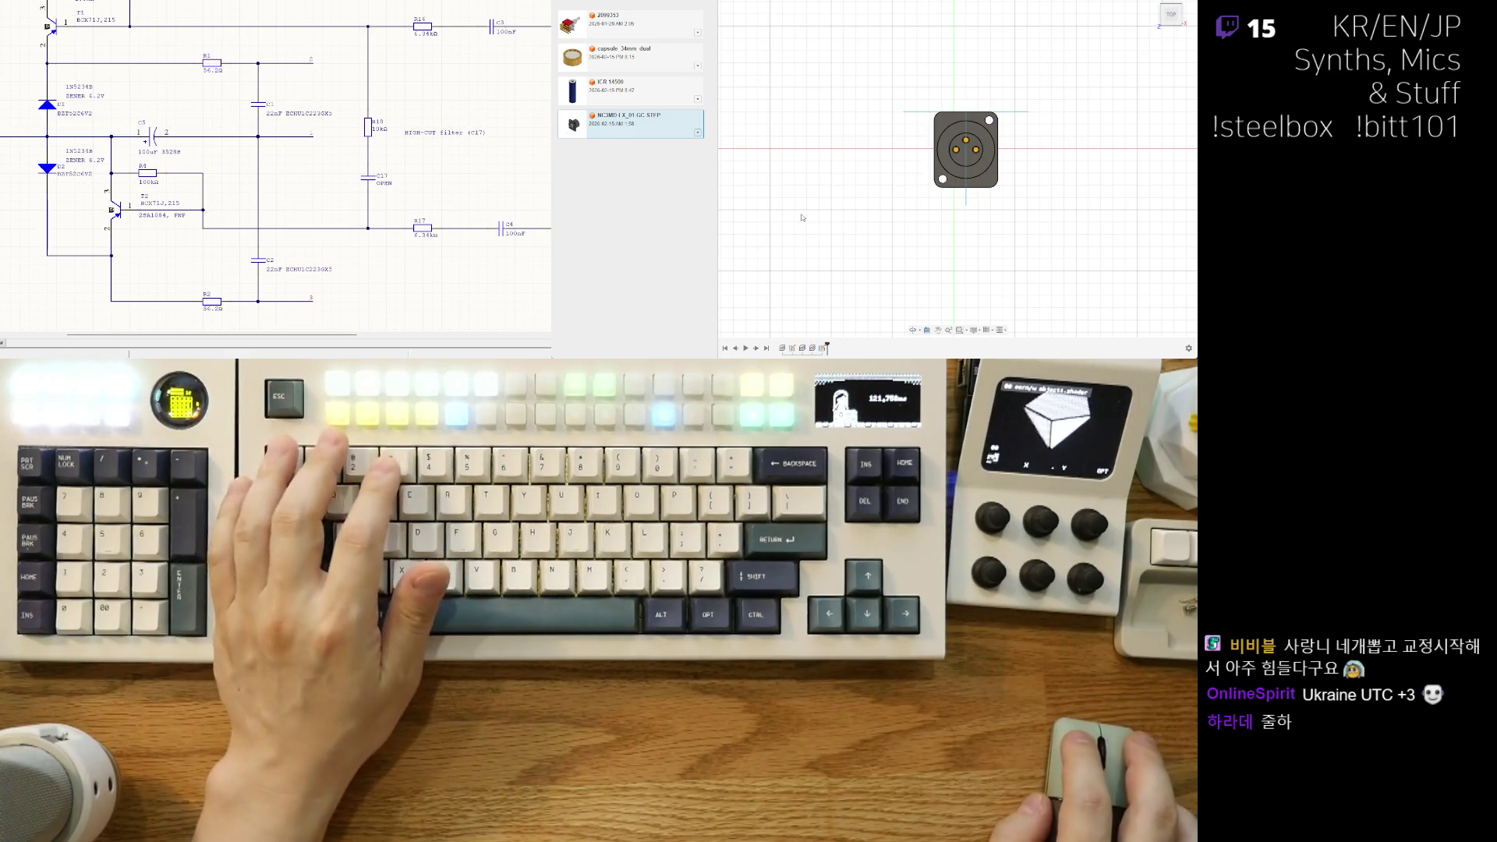
pyautogui.press('m')
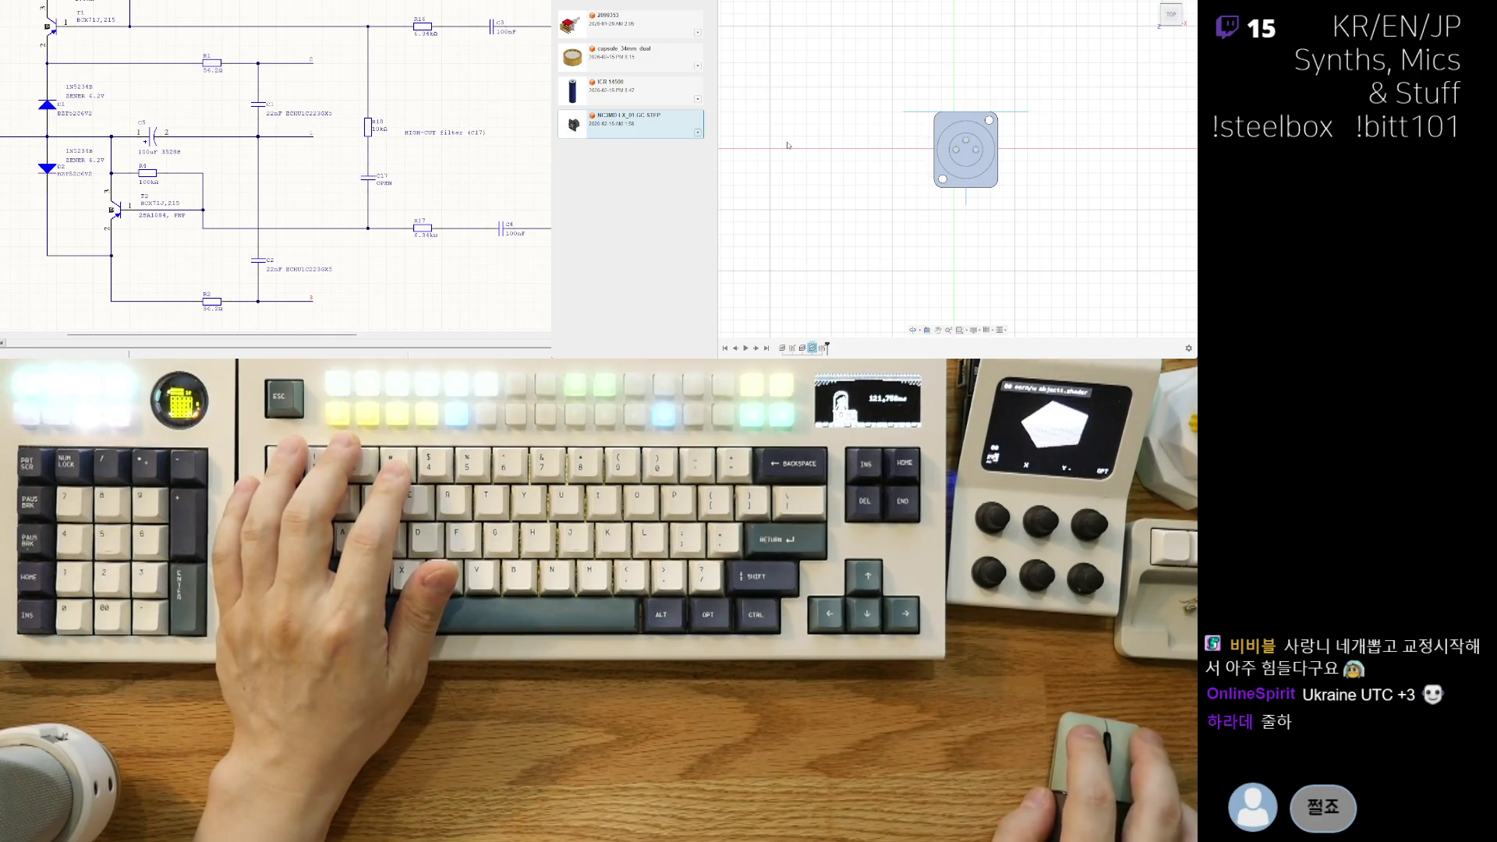
pyautogui.click(784, 211)
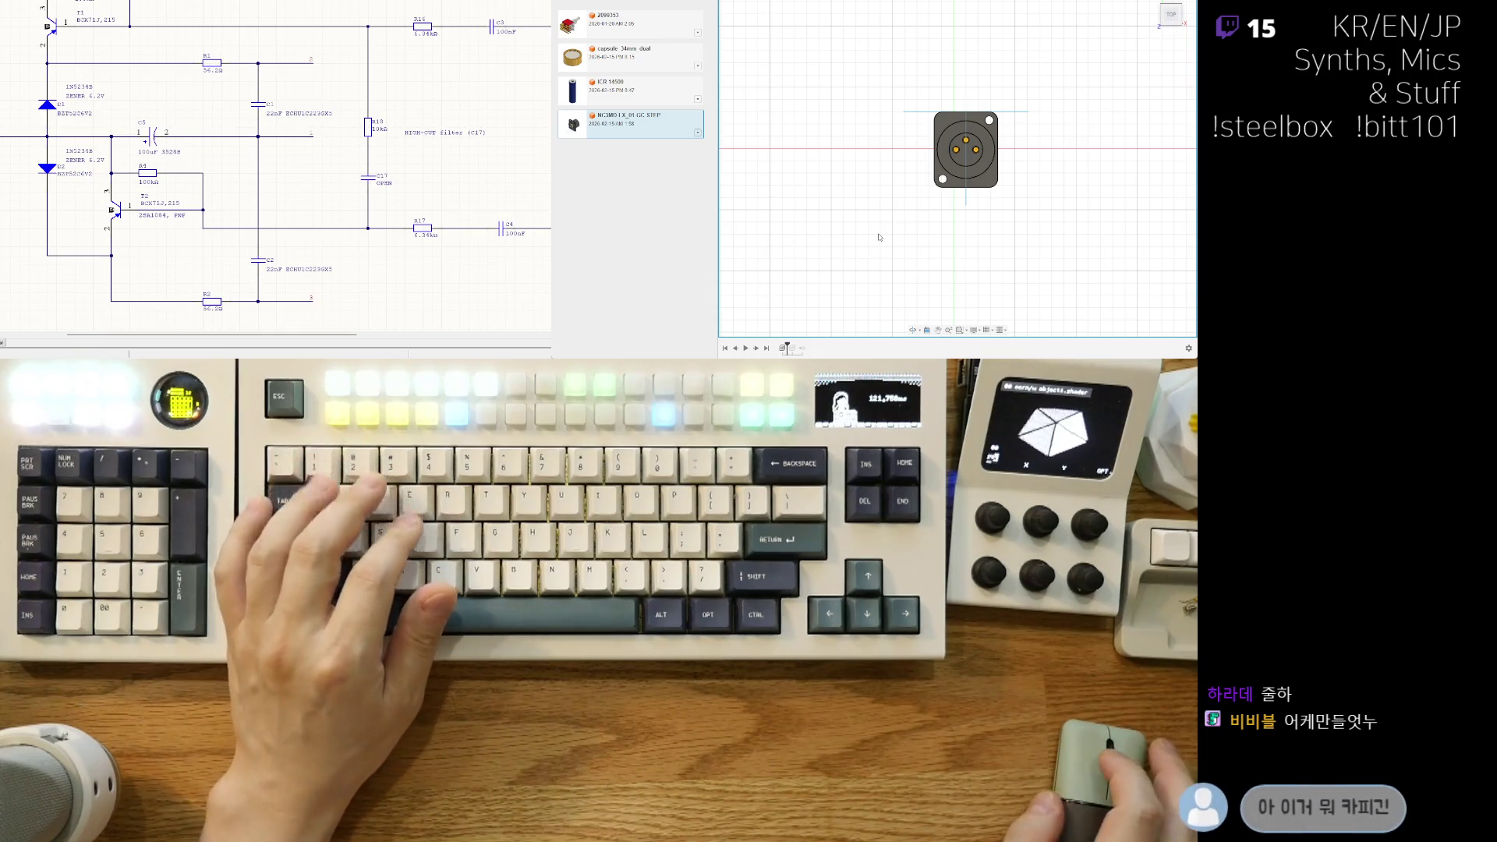
pyautogui.moveTo(971, 174); pyautogui.dragTo(951, 162, button='middle')
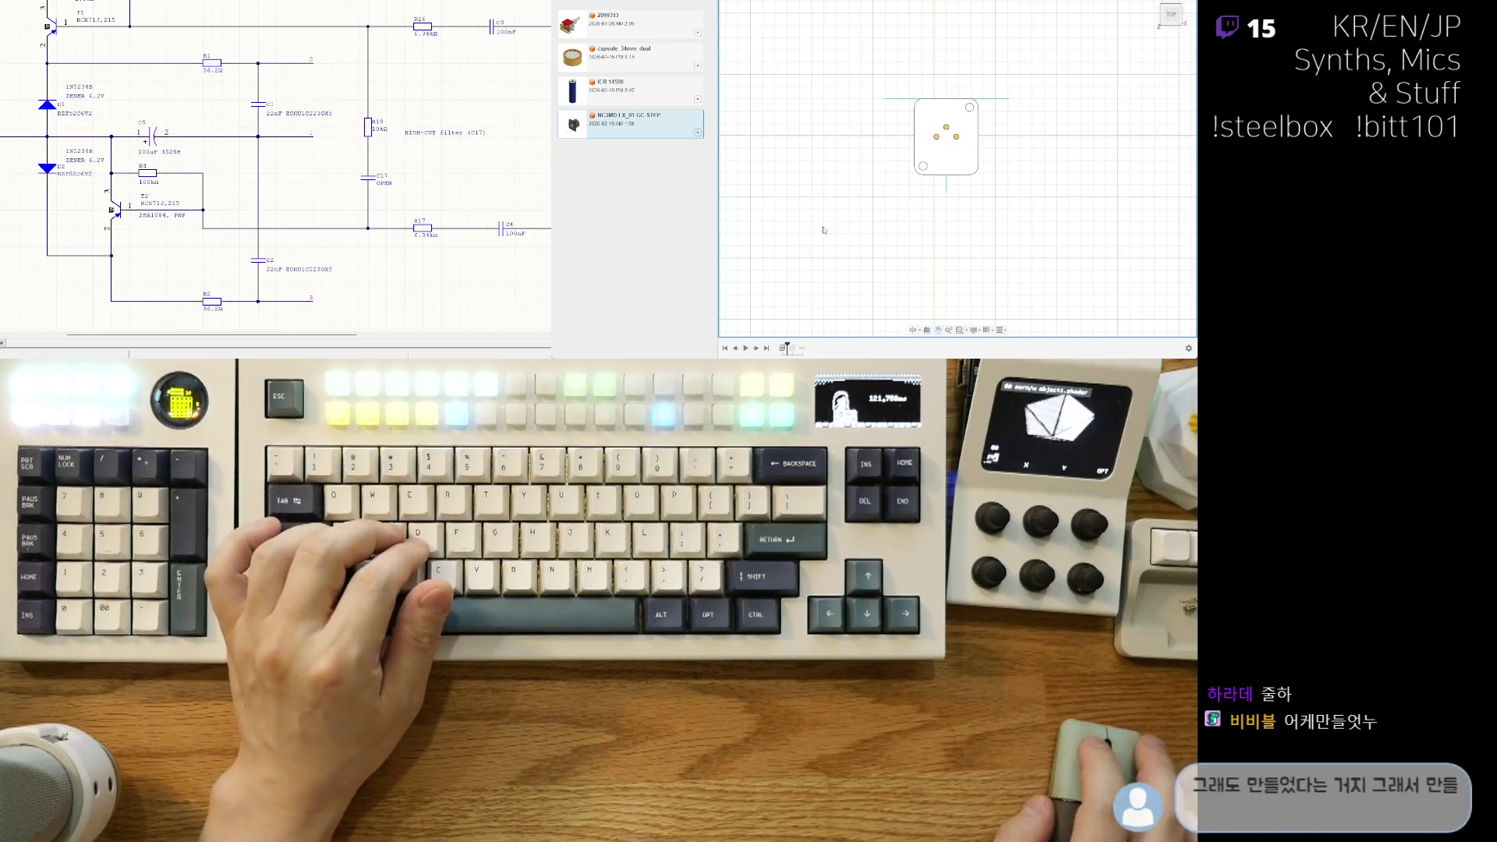
pyautogui.click(952, 161)
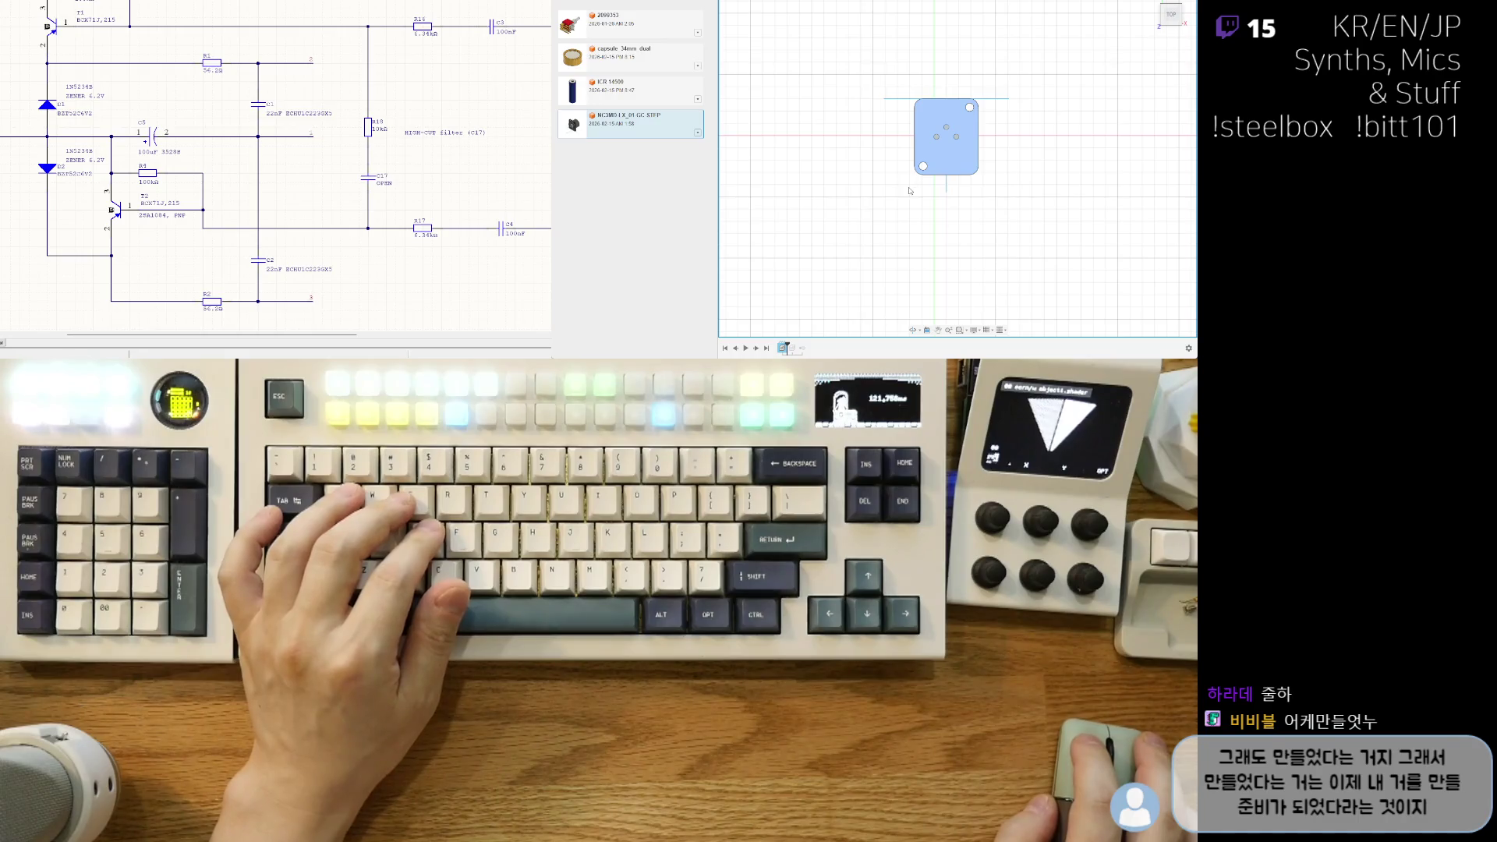
pyautogui.click(909, 191)
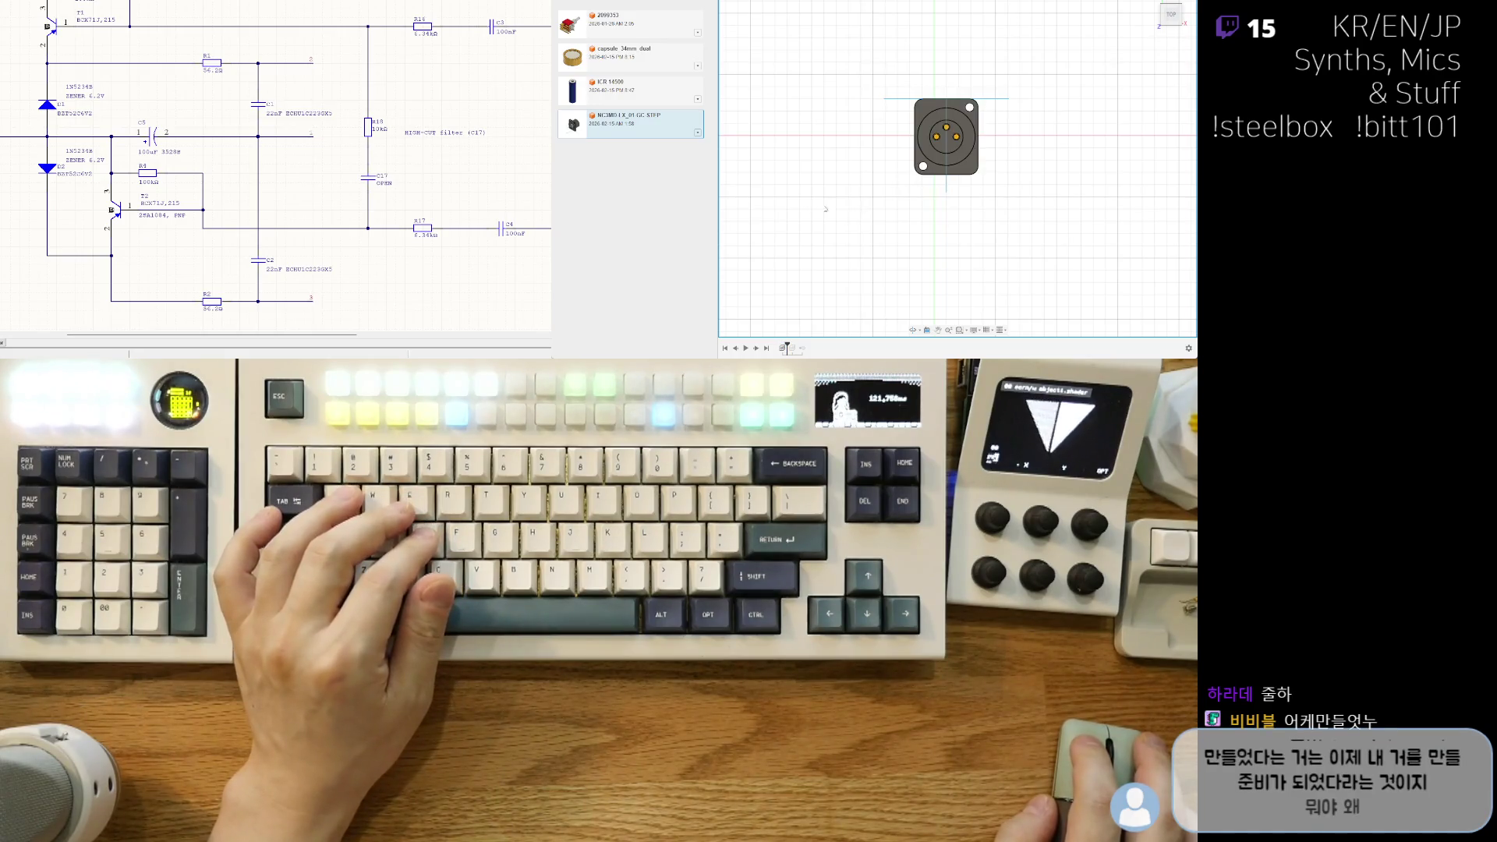
pyautogui.moveTo(787, 347); pyautogui.dragTo(781, 348)
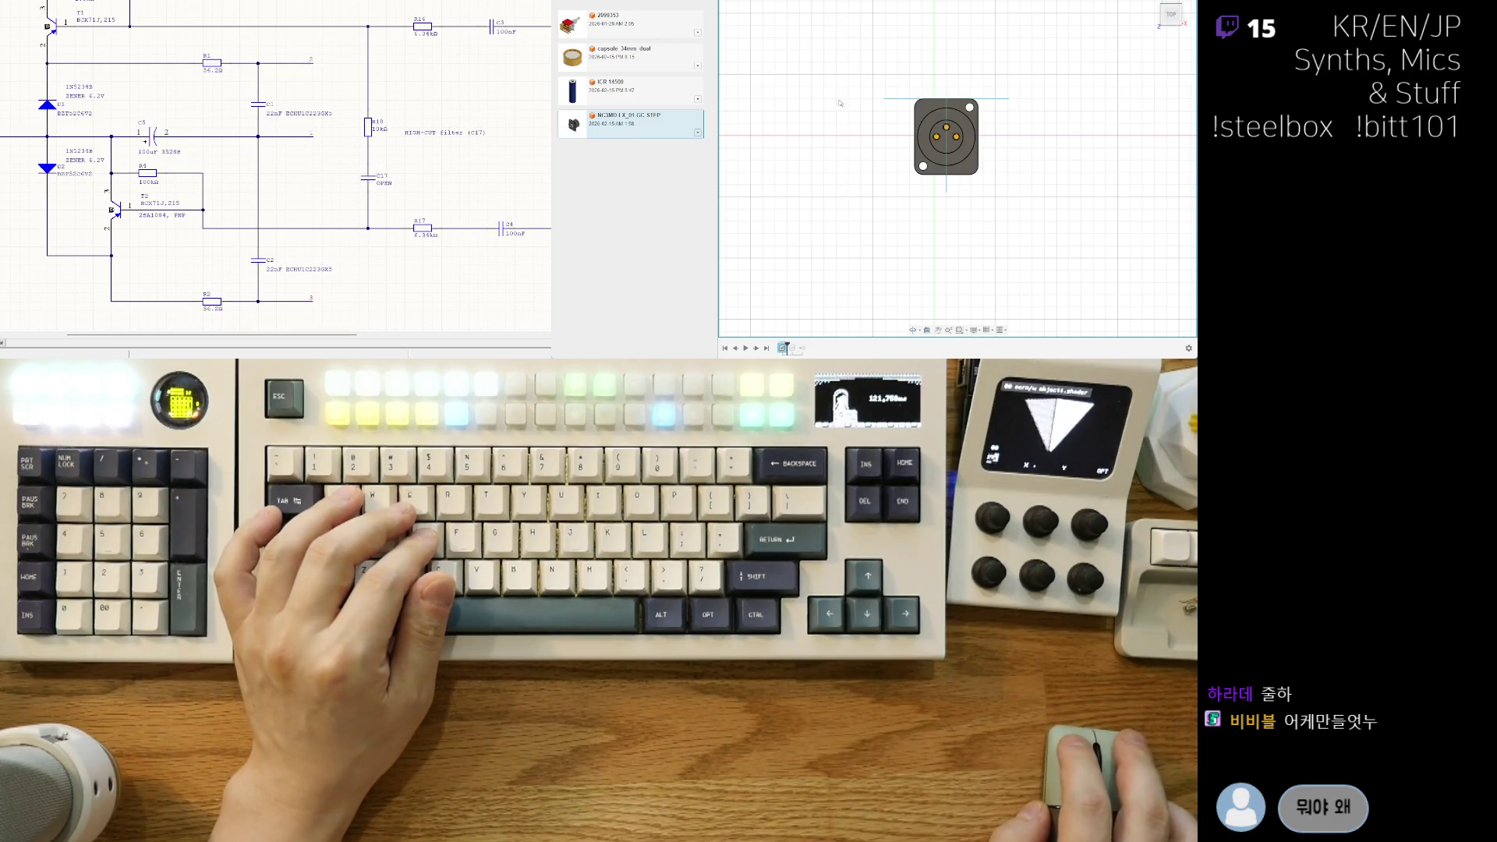
# Step: Move the connector left onto the origin axis, then zoom back out
pyautogui.press('m')
pyautogui.scroll(2, 983, 138)
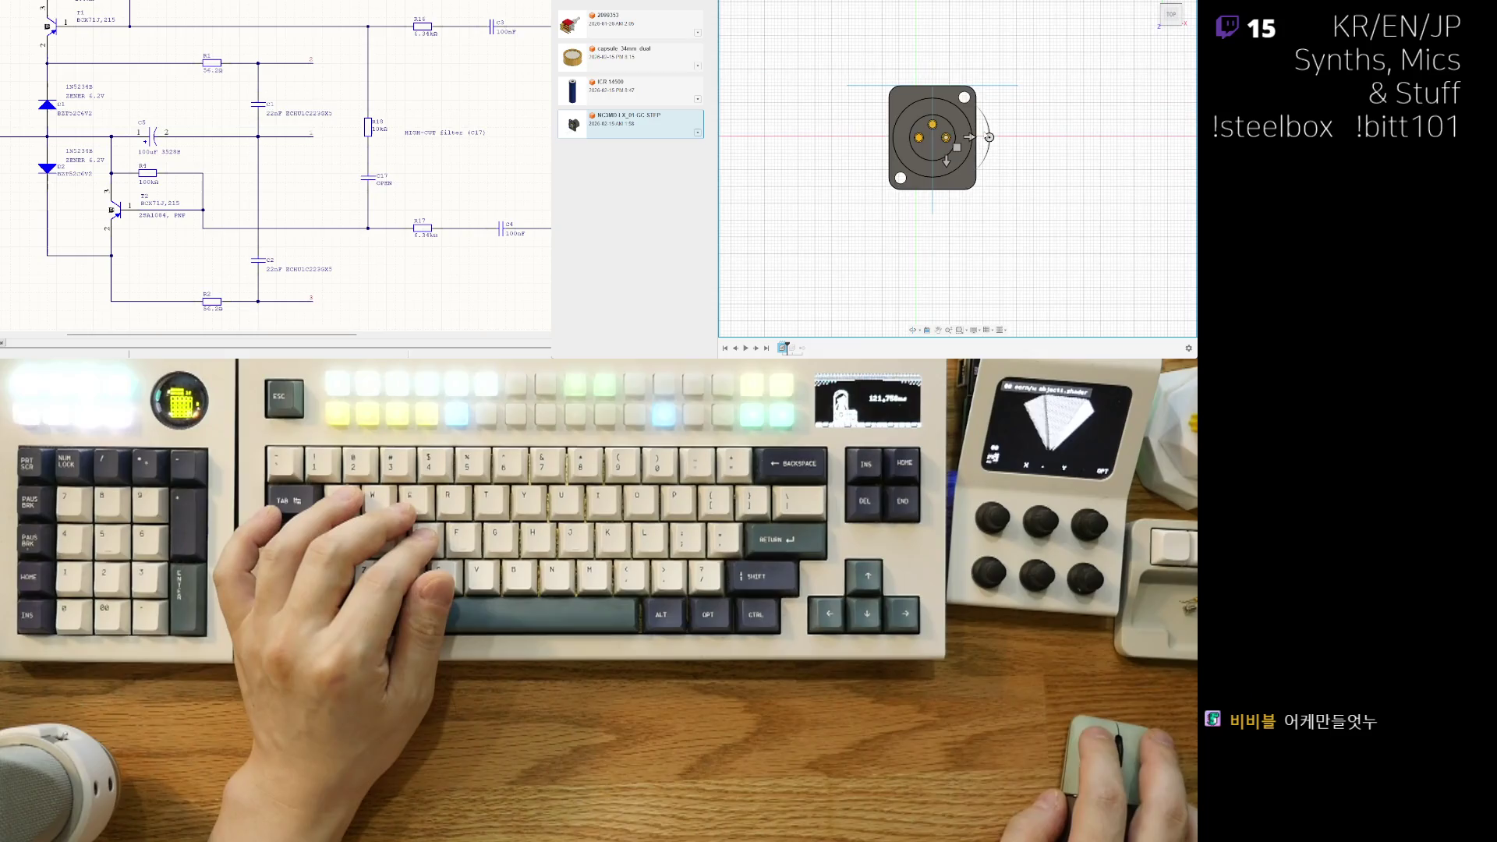
pyautogui.scroll(1, 981, 139)
pyautogui.moveTo(967, 138); pyautogui.dragTo(938, 139)
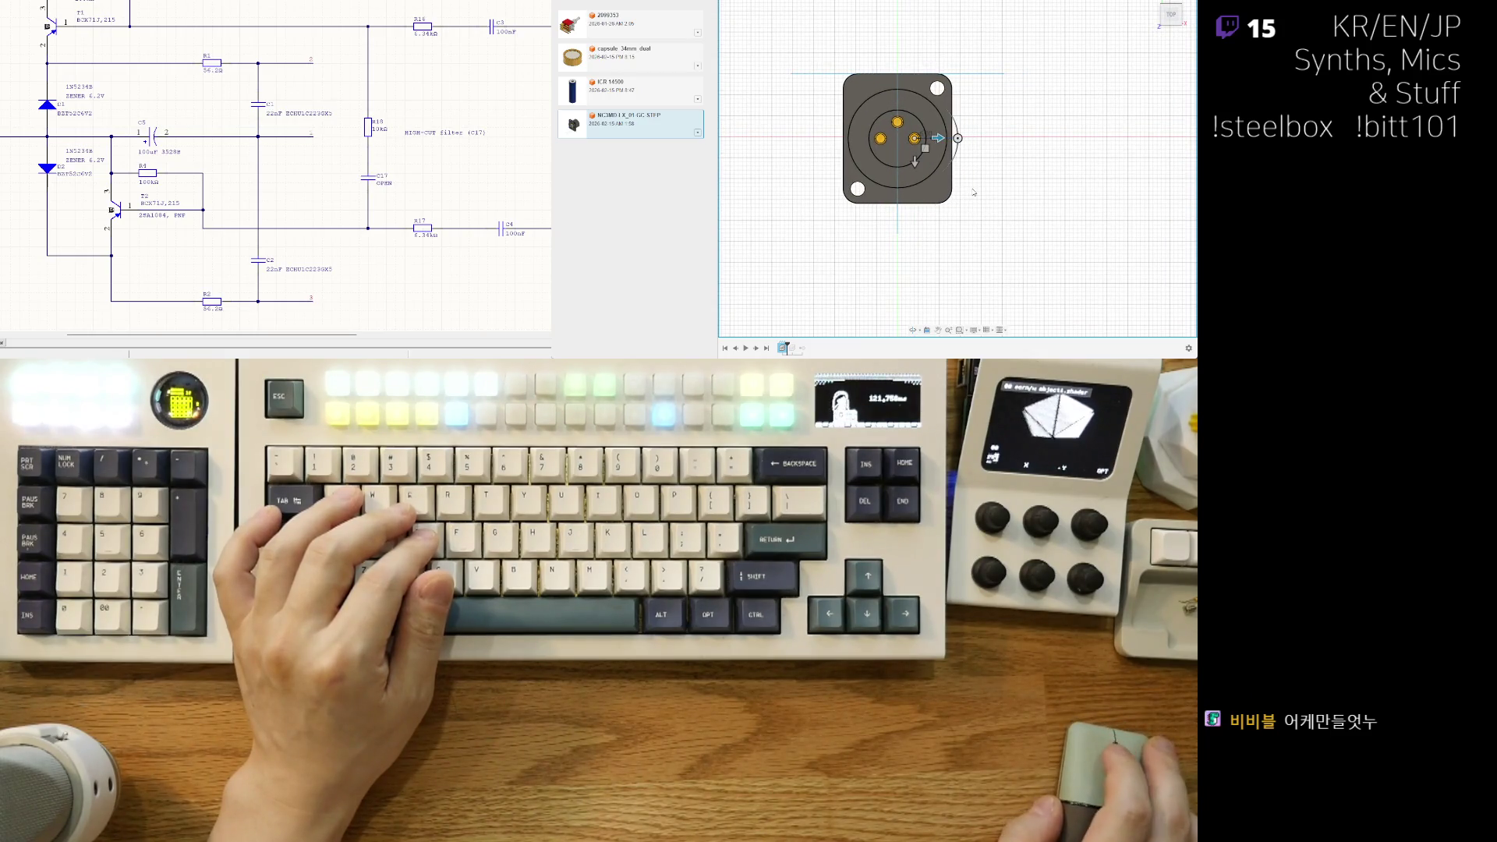
pyautogui.scroll(-1, 974, 192)
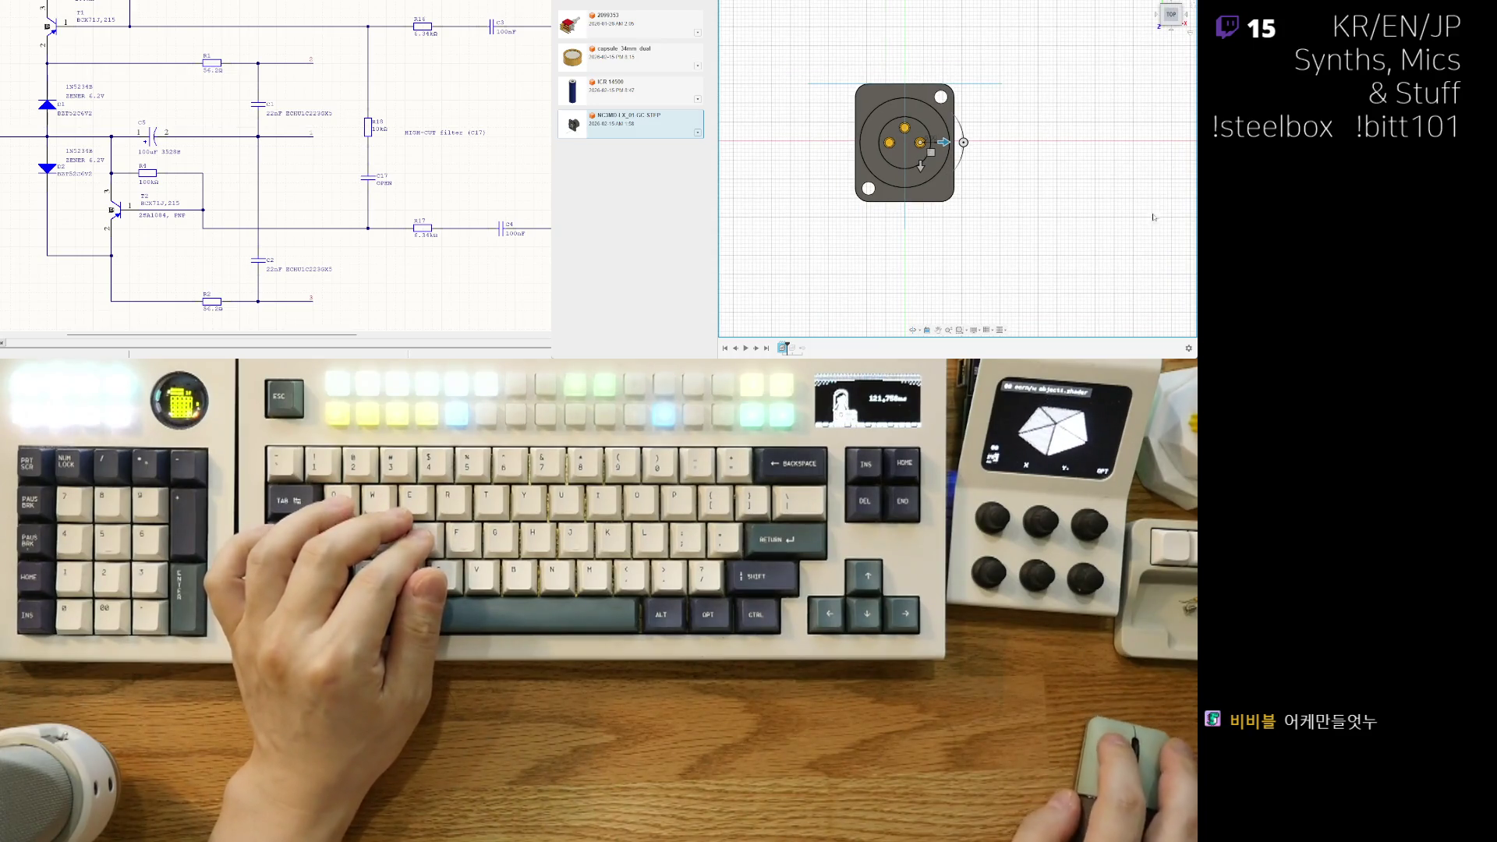
pyautogui.scroll(-2, 984, 136)
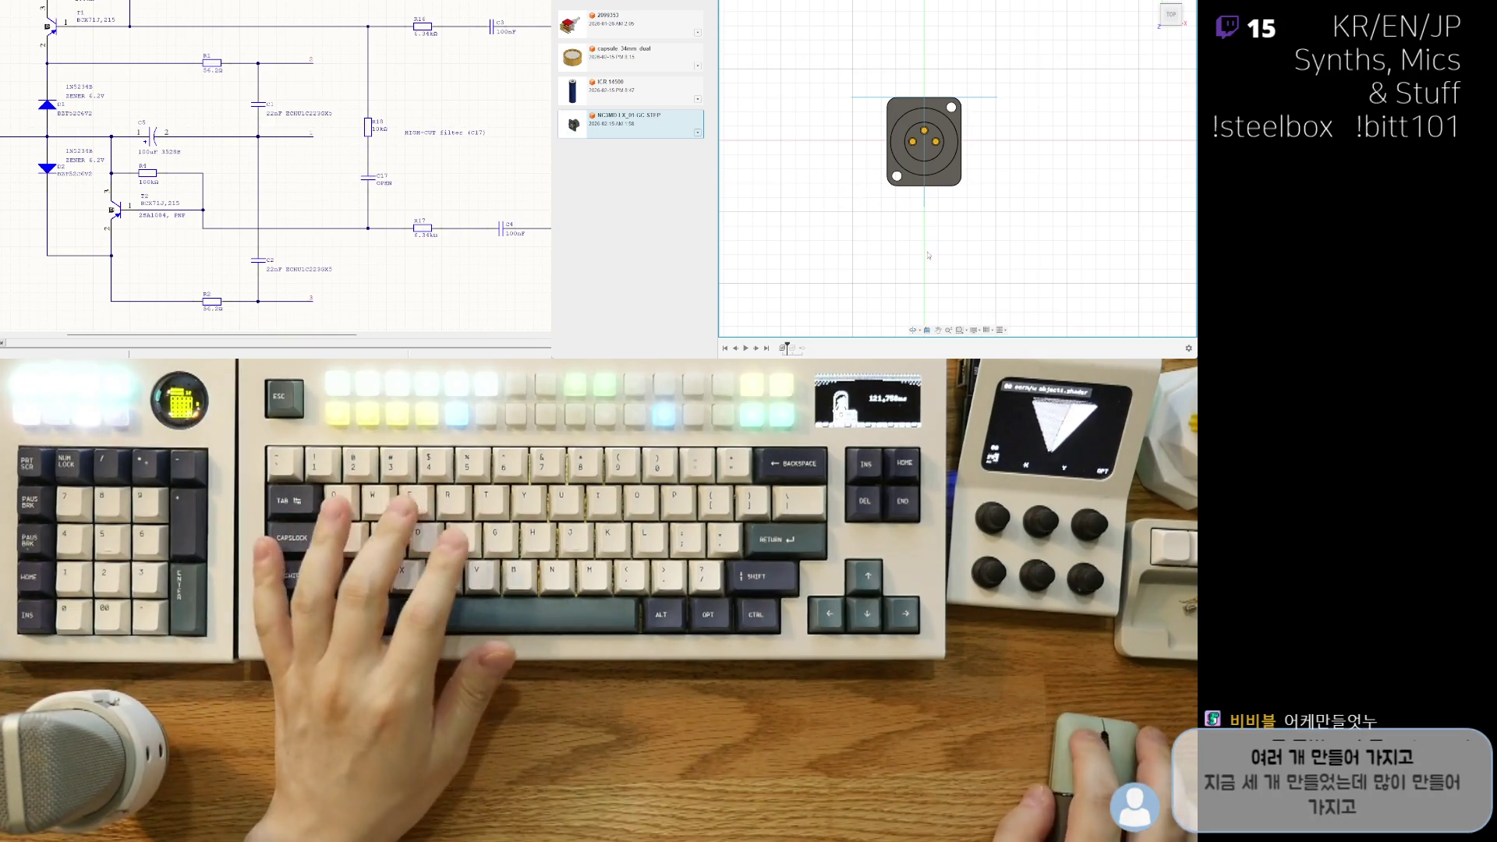
# Step: Orbit and pan around the connector, then snap to a straight front view
pyautogui.moveTo(928, 255)
pyautogui.keyDown('shift'); pyautogui.mouseDown(button='middle')
pyautogui.moveTo(949, 272)
pyautogui.moveTo(978, 14)
pyautogui.mouseUp(button='middle'); pyautogui.keyUp('shift')
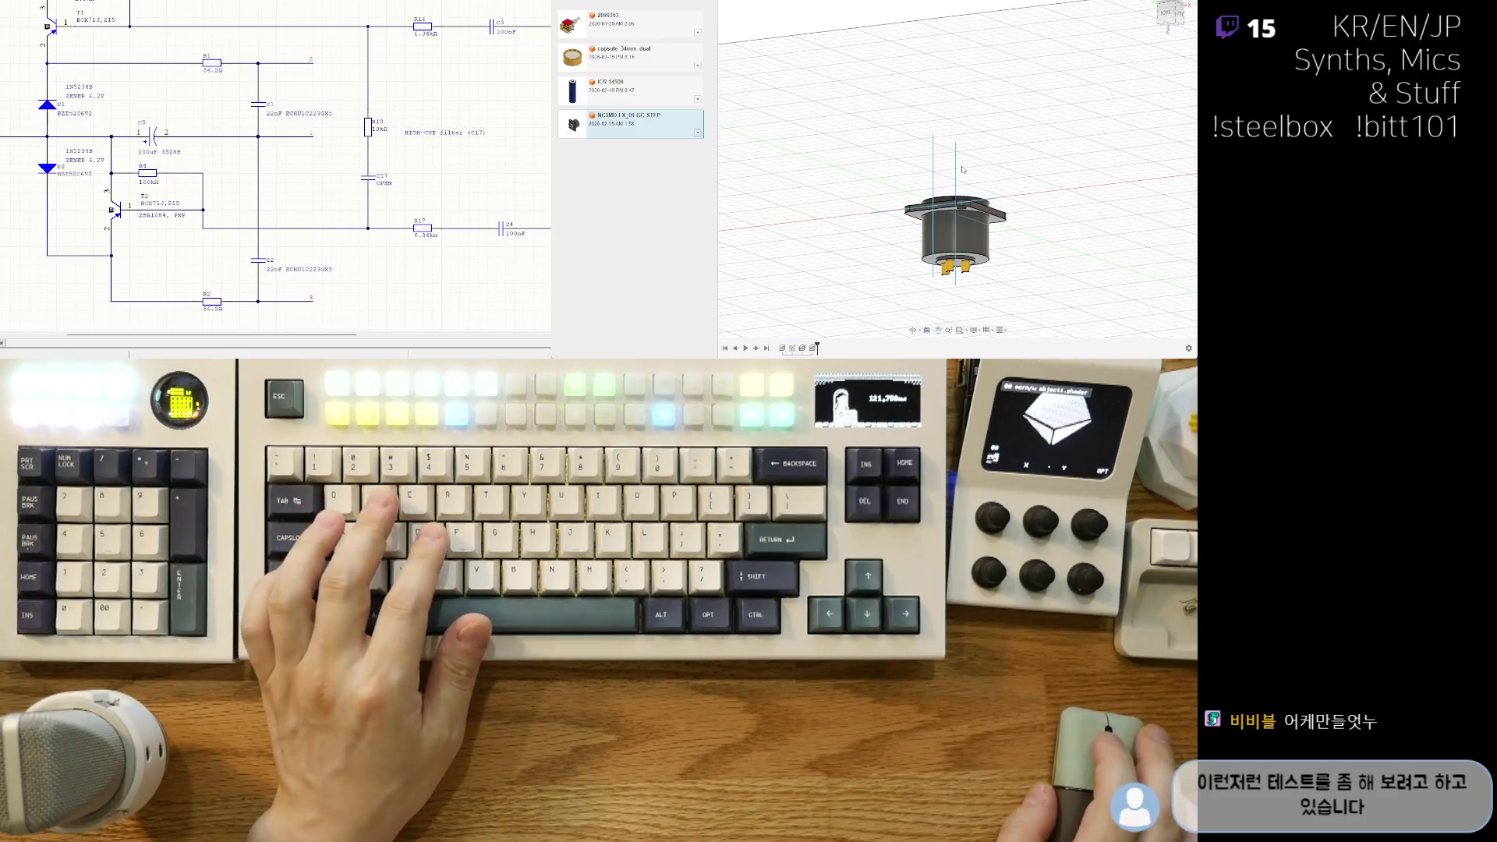
pyautogui.keyDown('shift'); pyautogui.moveTo(967, 128); pyautogui.dragTo(968, 226, button='middle'); pyautogui.keyUp('shift')
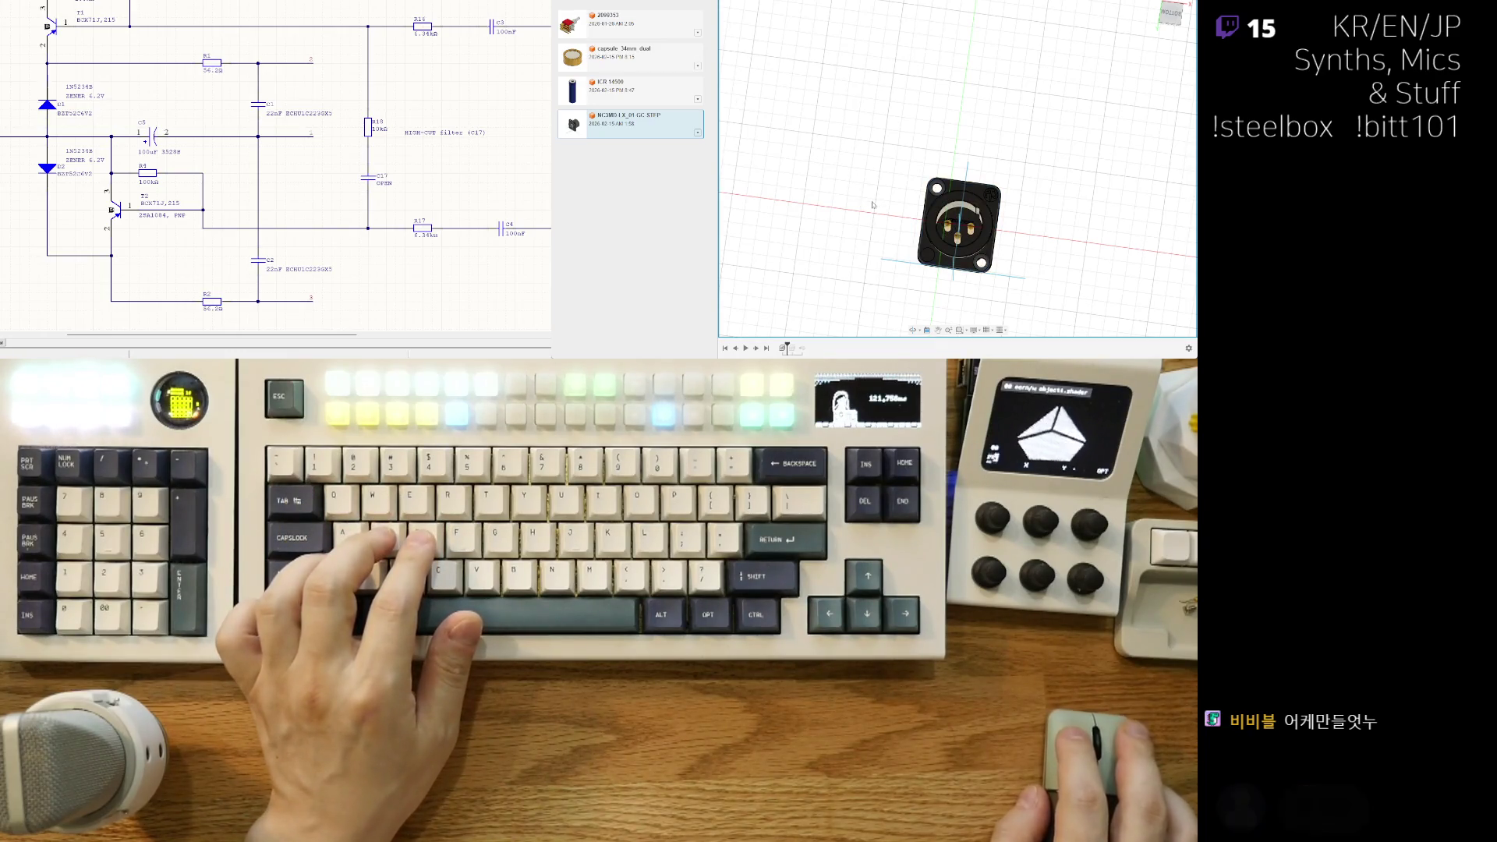
pyautogui.moveTo(877, 211); pyautogui.dragTo(877, 173, button='middle')
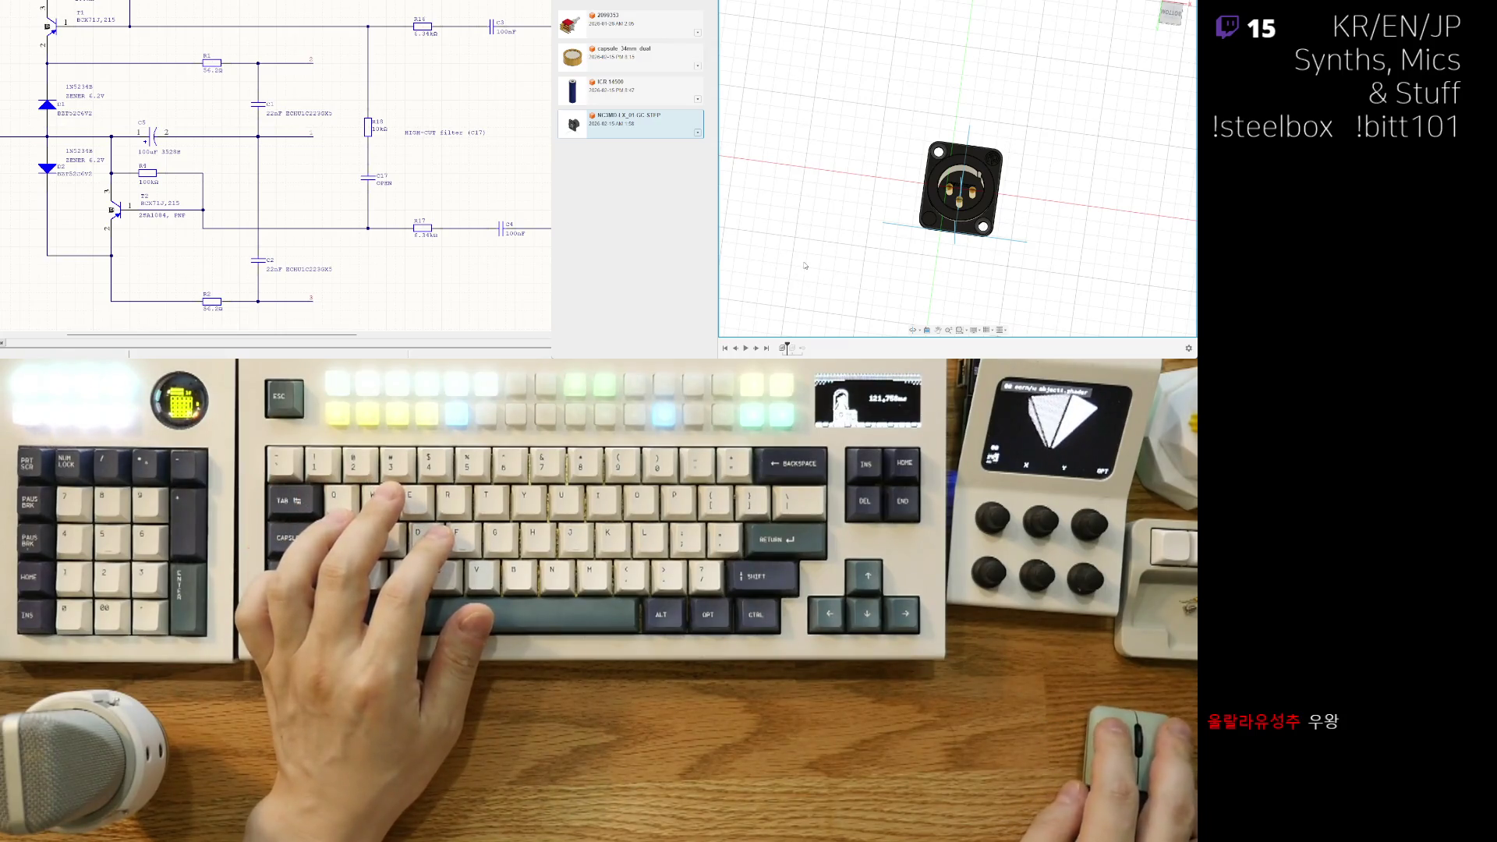
pyautogui.press('F6')
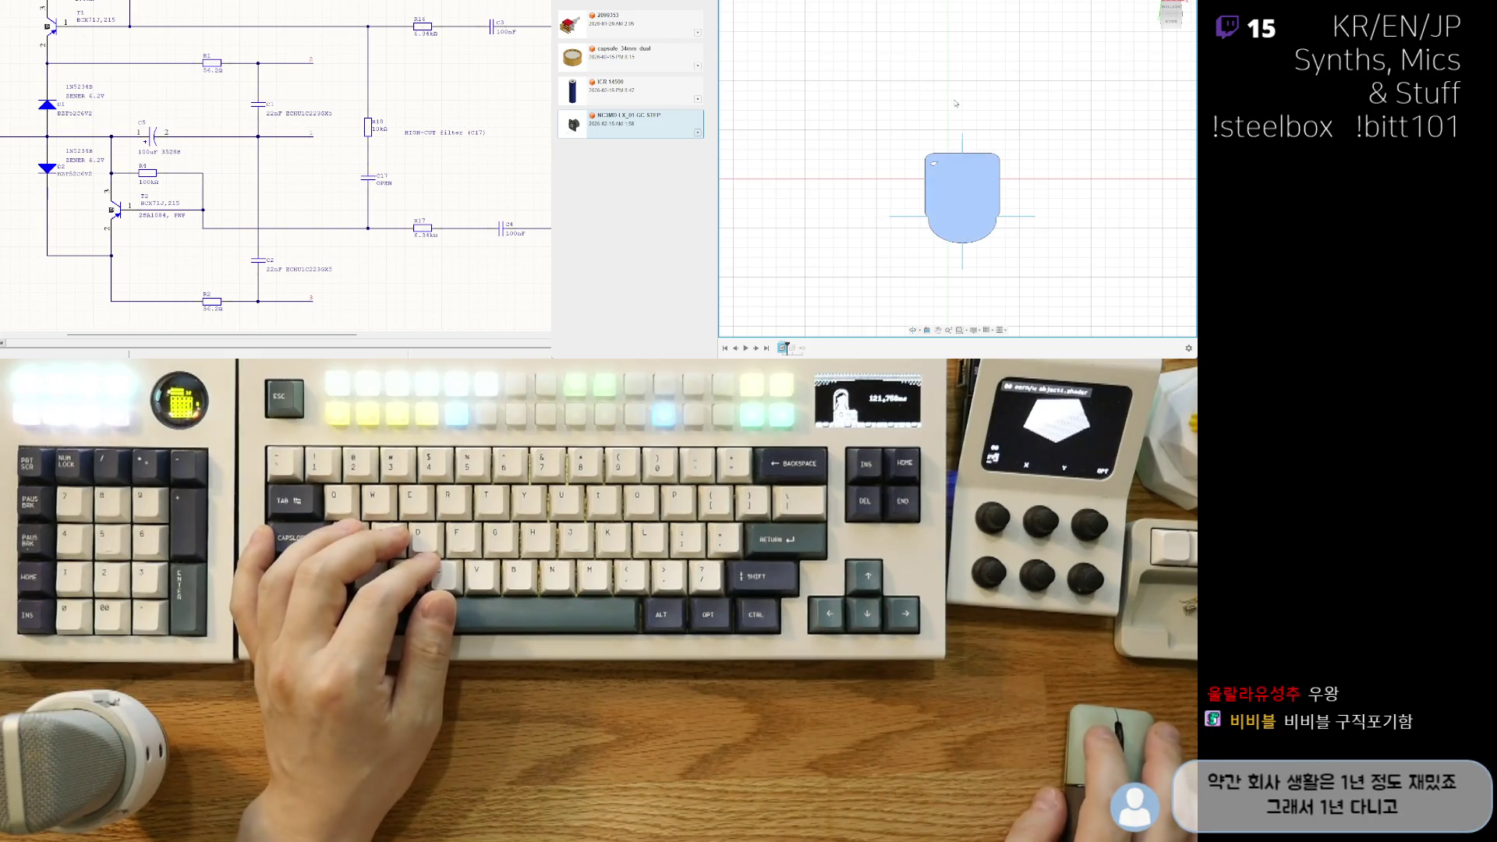
pyautogui.keyDown('shift'); pyautogui.moveTo(1011, 111); pyautogui.dragTo(908, 201, button='middle'); pyautogui.keyUp('shift')
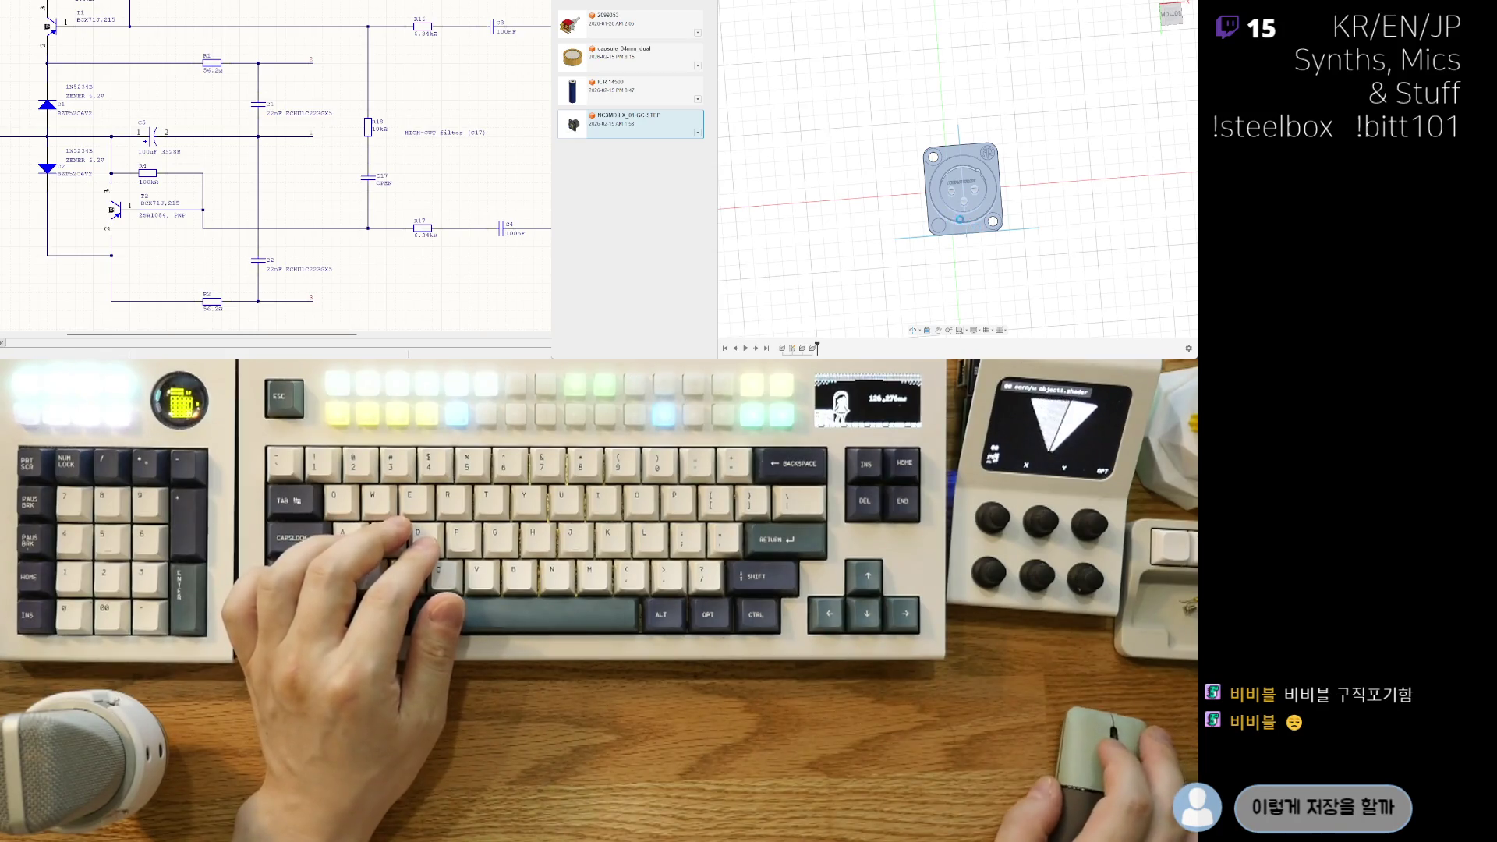
# Step: Orbit to see the connector's pin face at an angle, then look down from the top
pyautogui.moveTo(1061, 255)
pyautogui.keyDown('shift'); pyautogui.mouseDown(button='middle')
pyautogui.moveTo(983, 238)
pyautogui.moveTo(986, 204)
pyautogui.moveTo(951, 212)
pyautogui.moveTo(984, 134)
pyautogui.mouseUp(button='middle'); pyautogui.keyUp('shift')
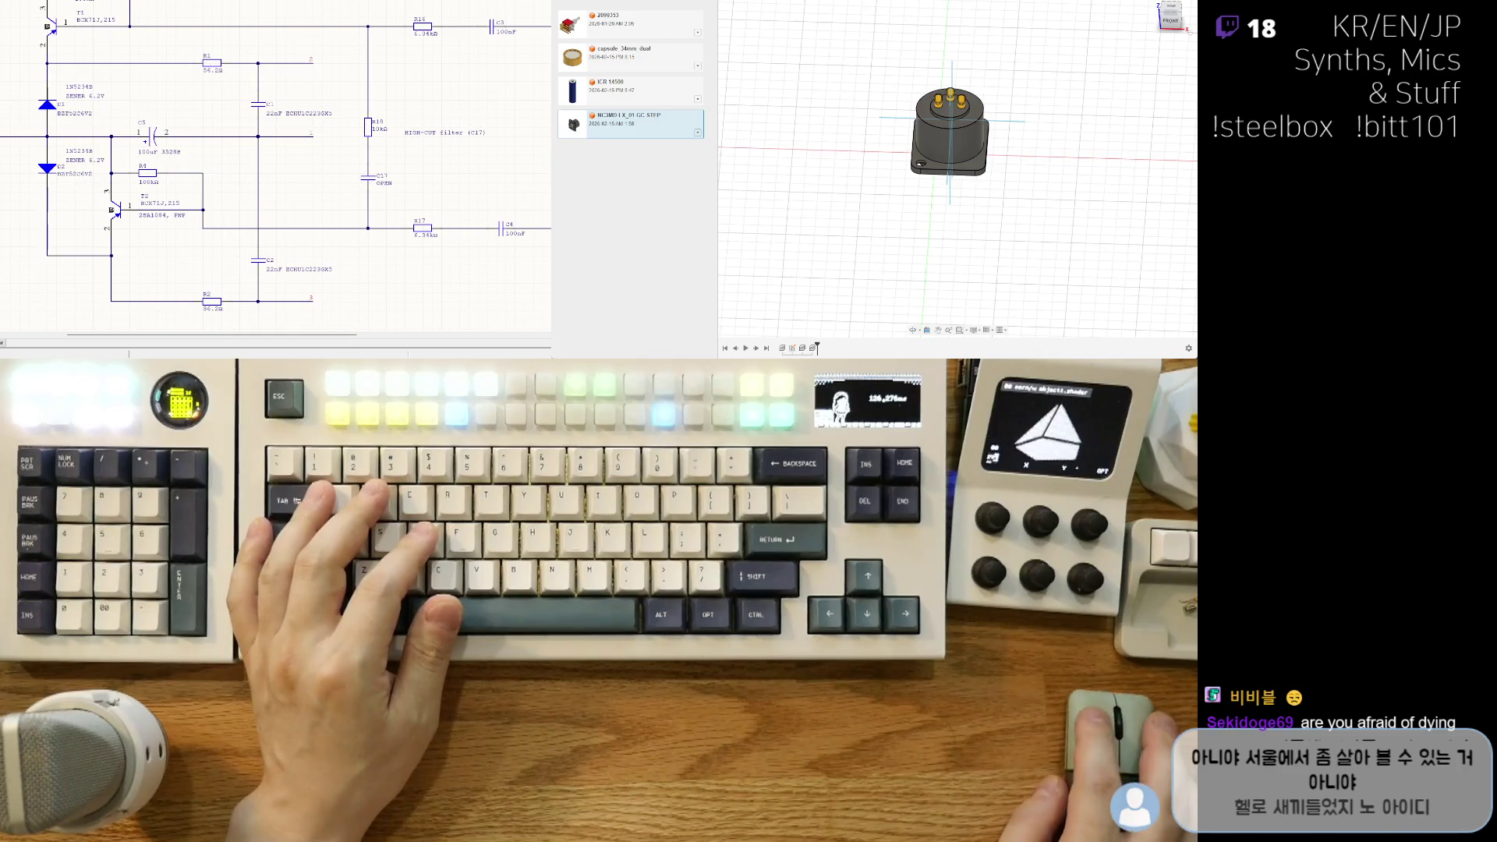
pyautogui.moveTo(1034, 167)
pyautogui.keyDown('shift'); pyautogui.mouseDown(button='middle')
pyautogui.moveTo(1041, 230)
pyautogui.moveTo(1007, 183)
pyautogui.moveTo(992, 207)
pyautogui.mouseUp(button='middle'); pyautogui.keyUp('shift')
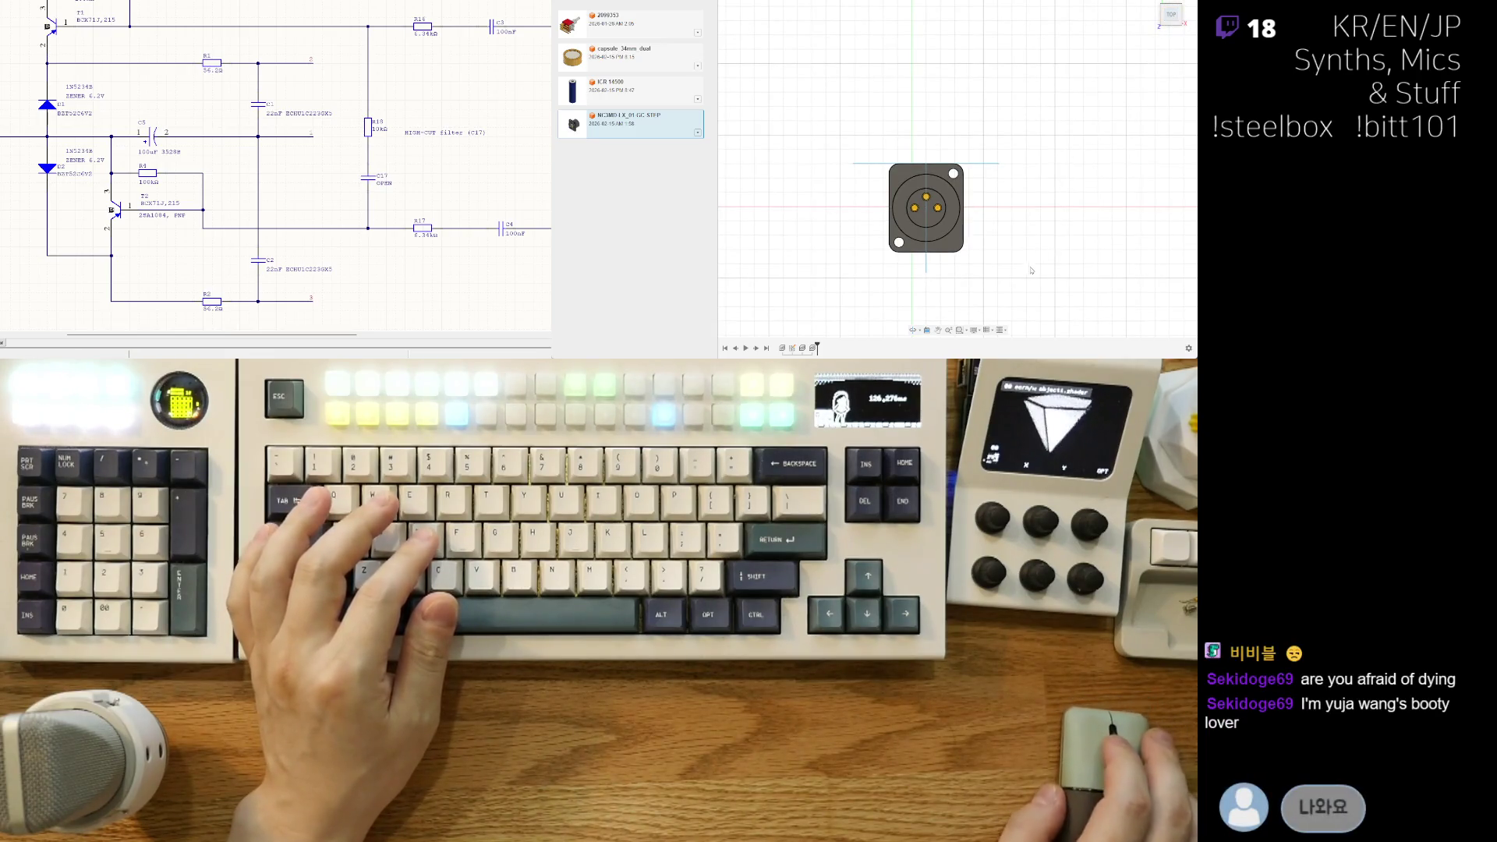
# Step: Centre the top view on the XLR connector and select it
pyautogui.scroll(2, 1032, 269)
pyautogui.moveTo(960, 231); pyautogui.dragTo(960, 264, button='middle')
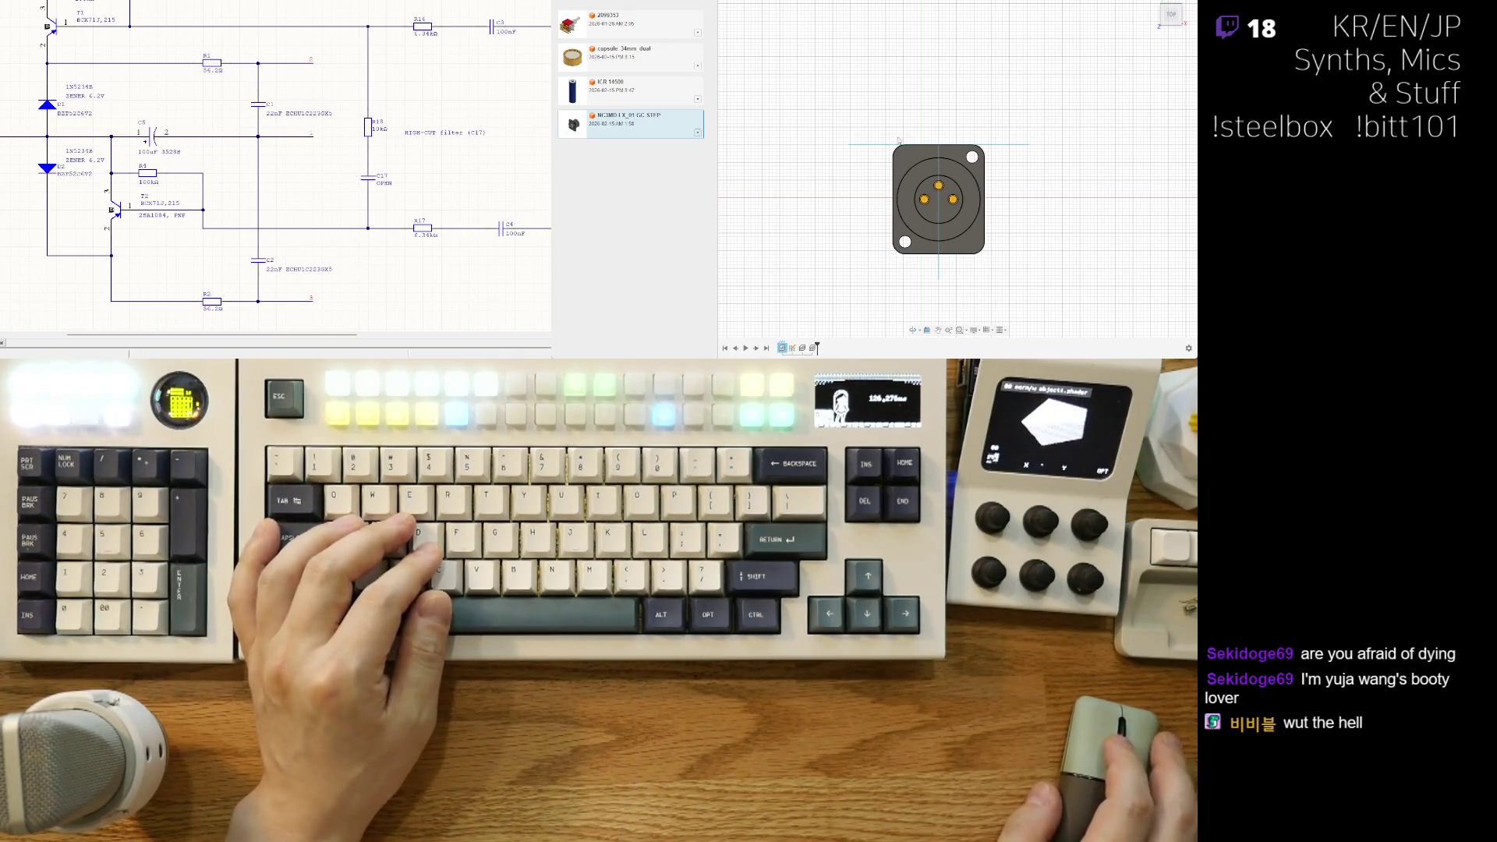
pyautogui.moveTo(899, 140); pyautogui.dragTo(930, 115, button='middle')
pyautogui.click(932, 223)
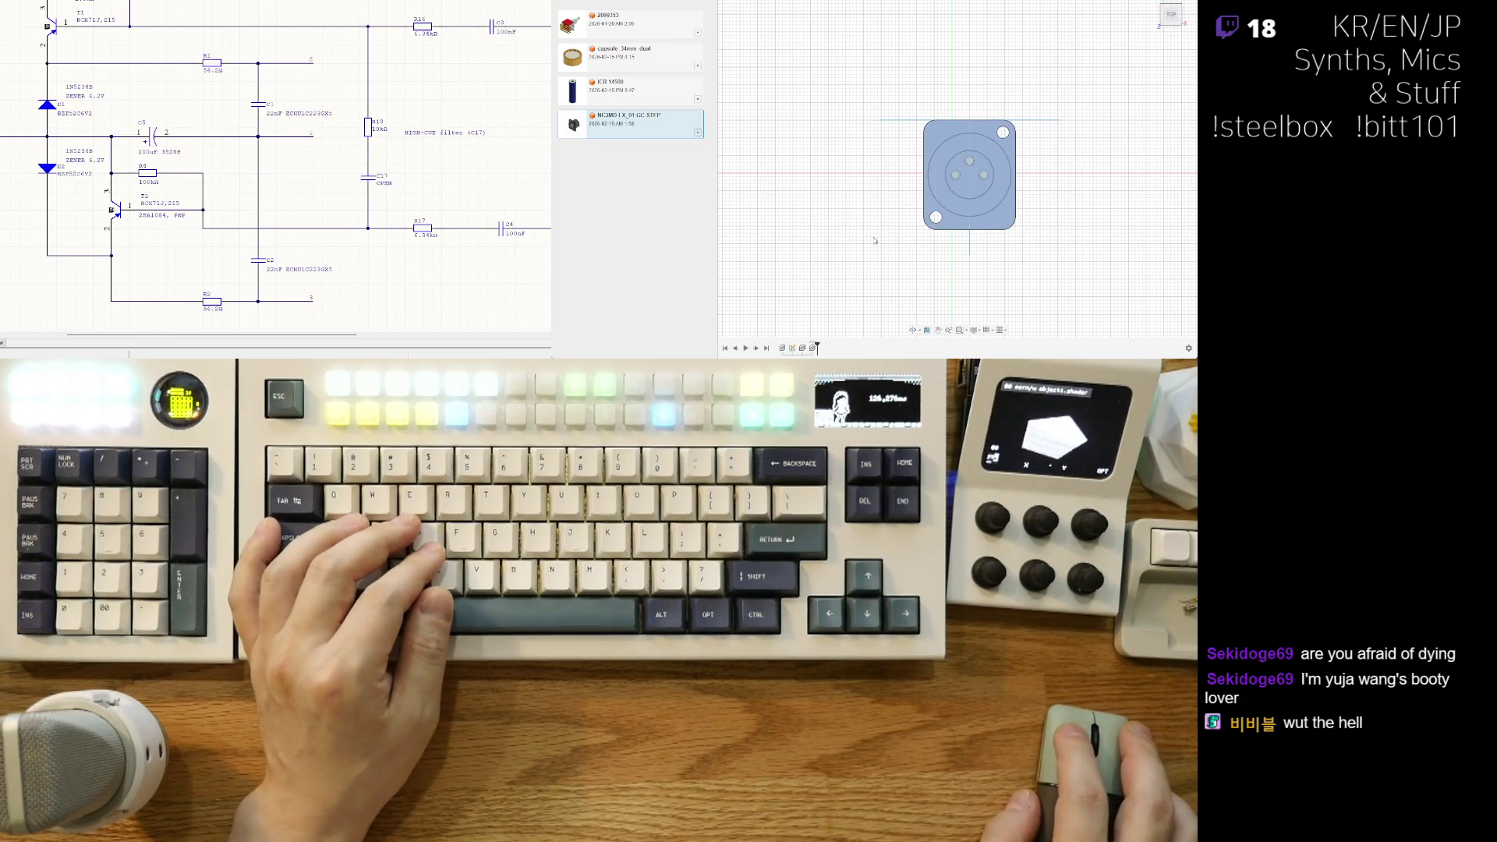
pyautogui.scroll(2, 1014, 243)
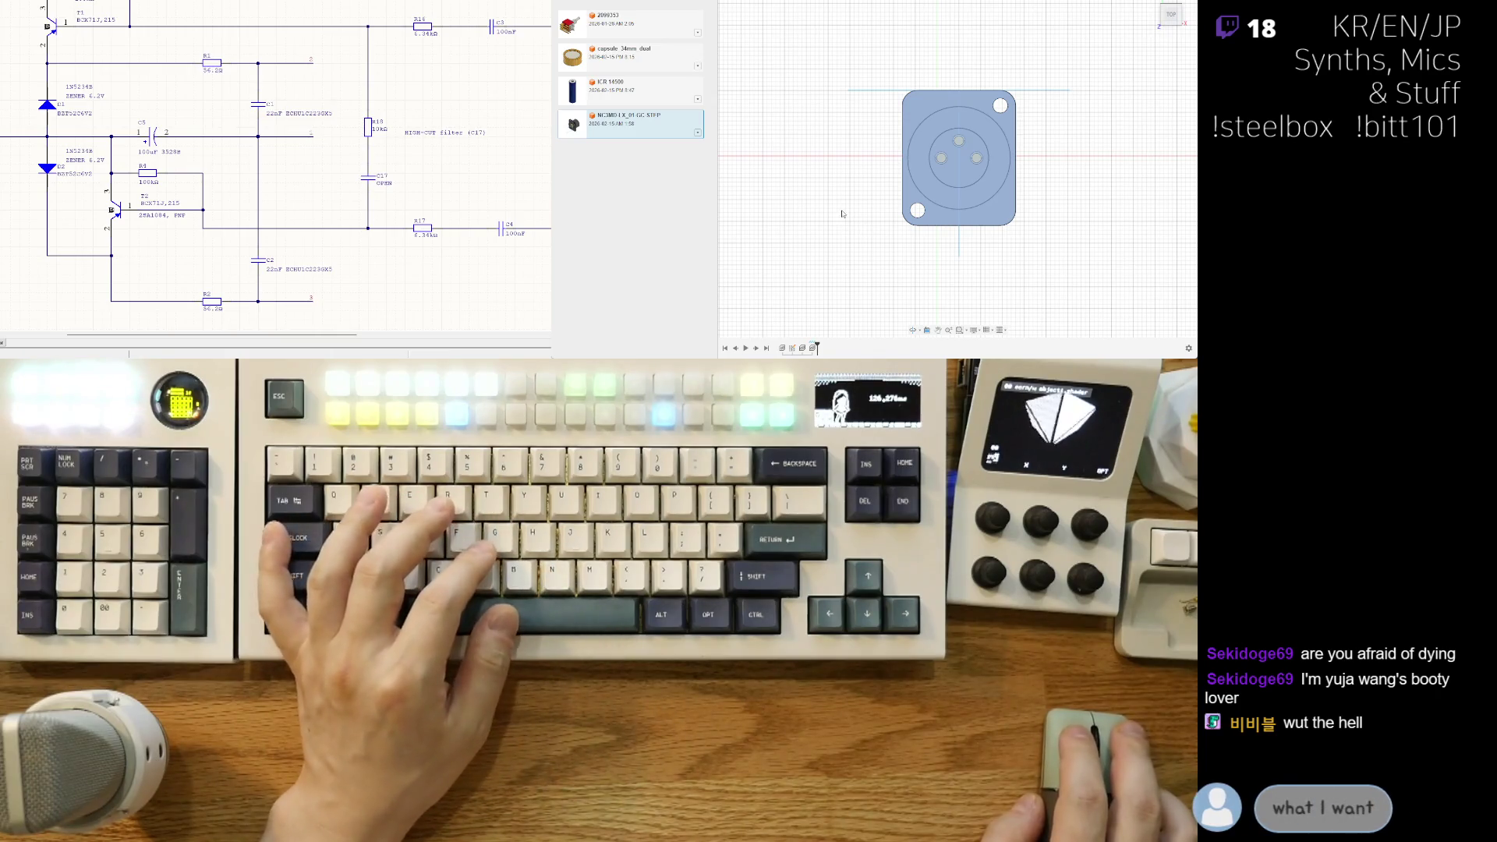
# Step: Undo and redo, nudge the connector slightly left, then return to a 3D view
pyautogui.hotkey('ctrl', 'z')
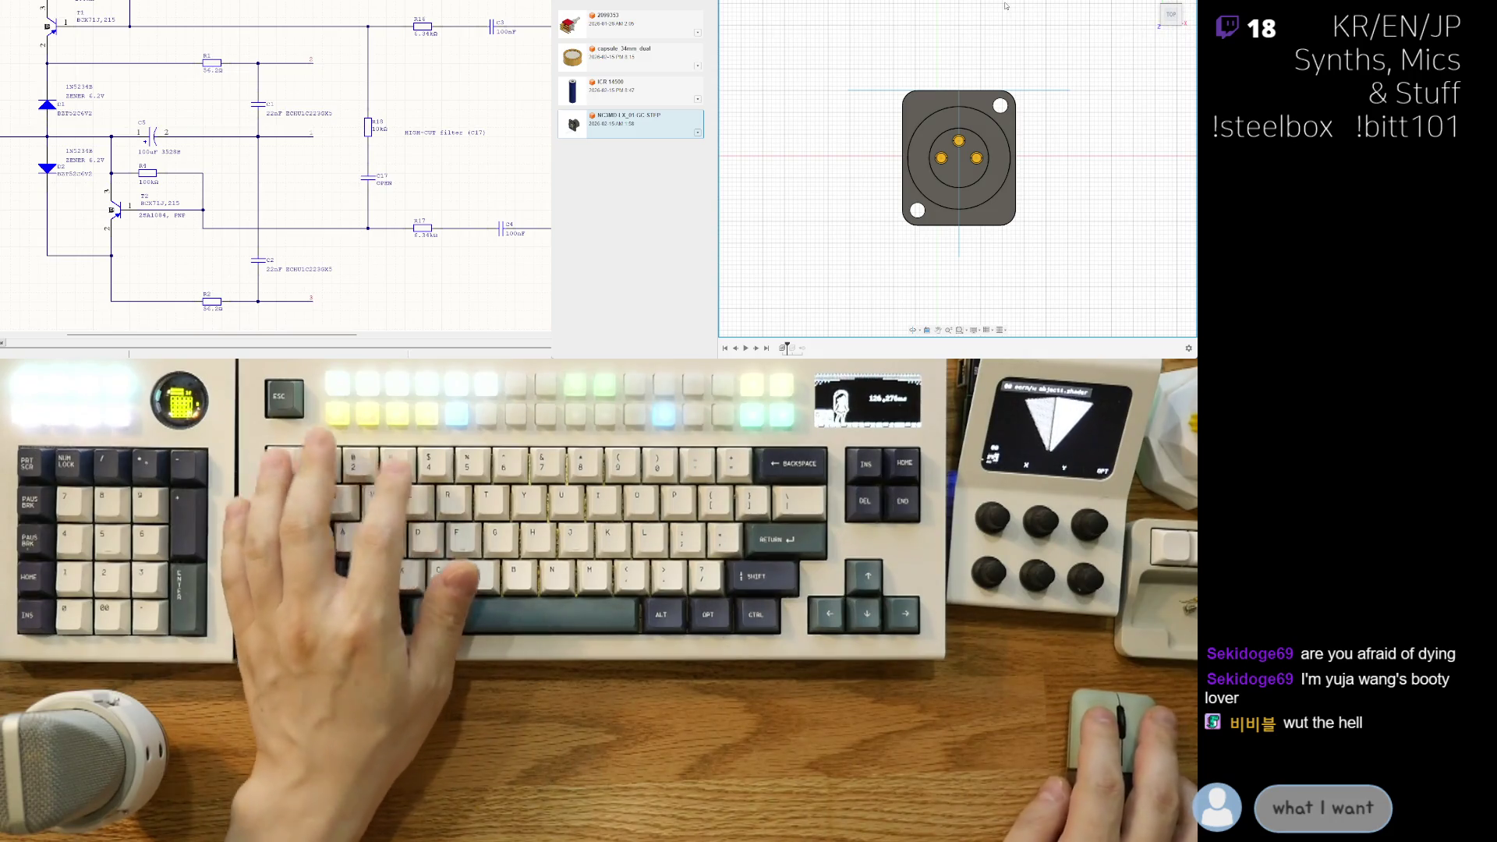
pyautogui.hotkey('ctrl', 'y')
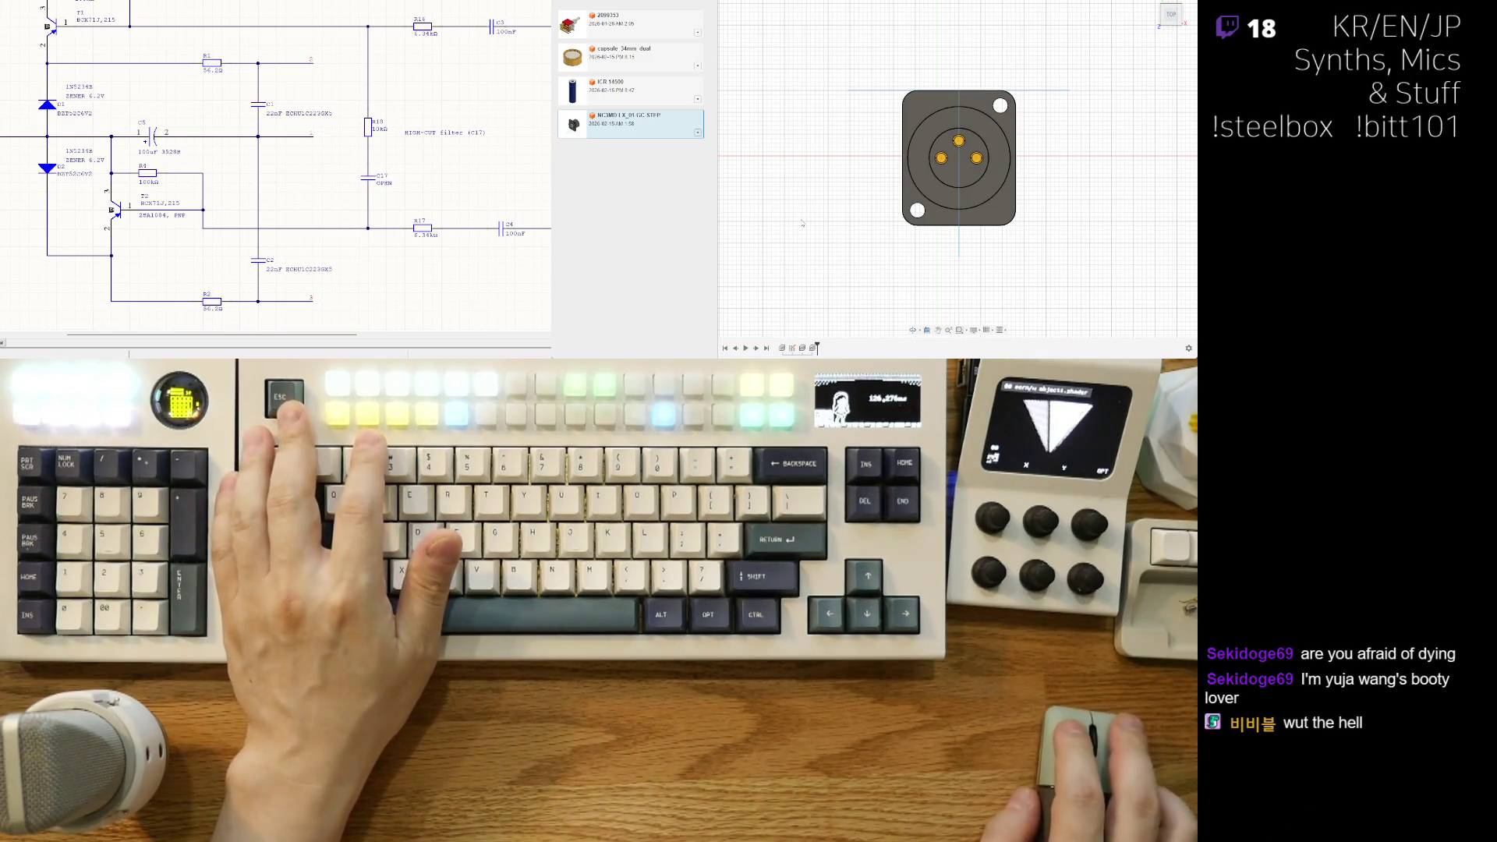
pyautogui.moveTo(997, 159); pyautogui.dragTo(976, 160)
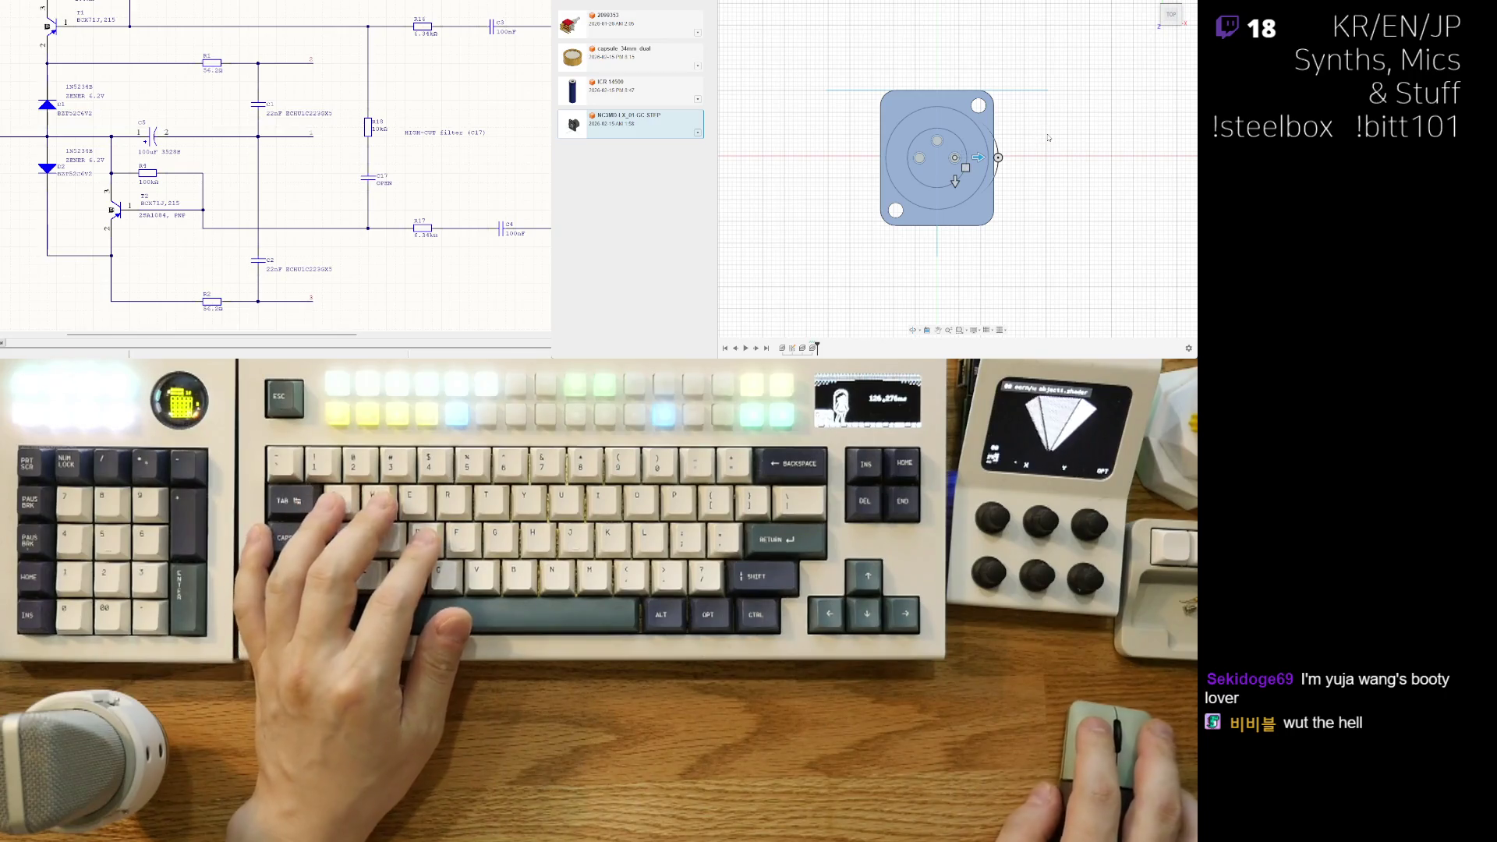
pyautogui.click(1125, 228)
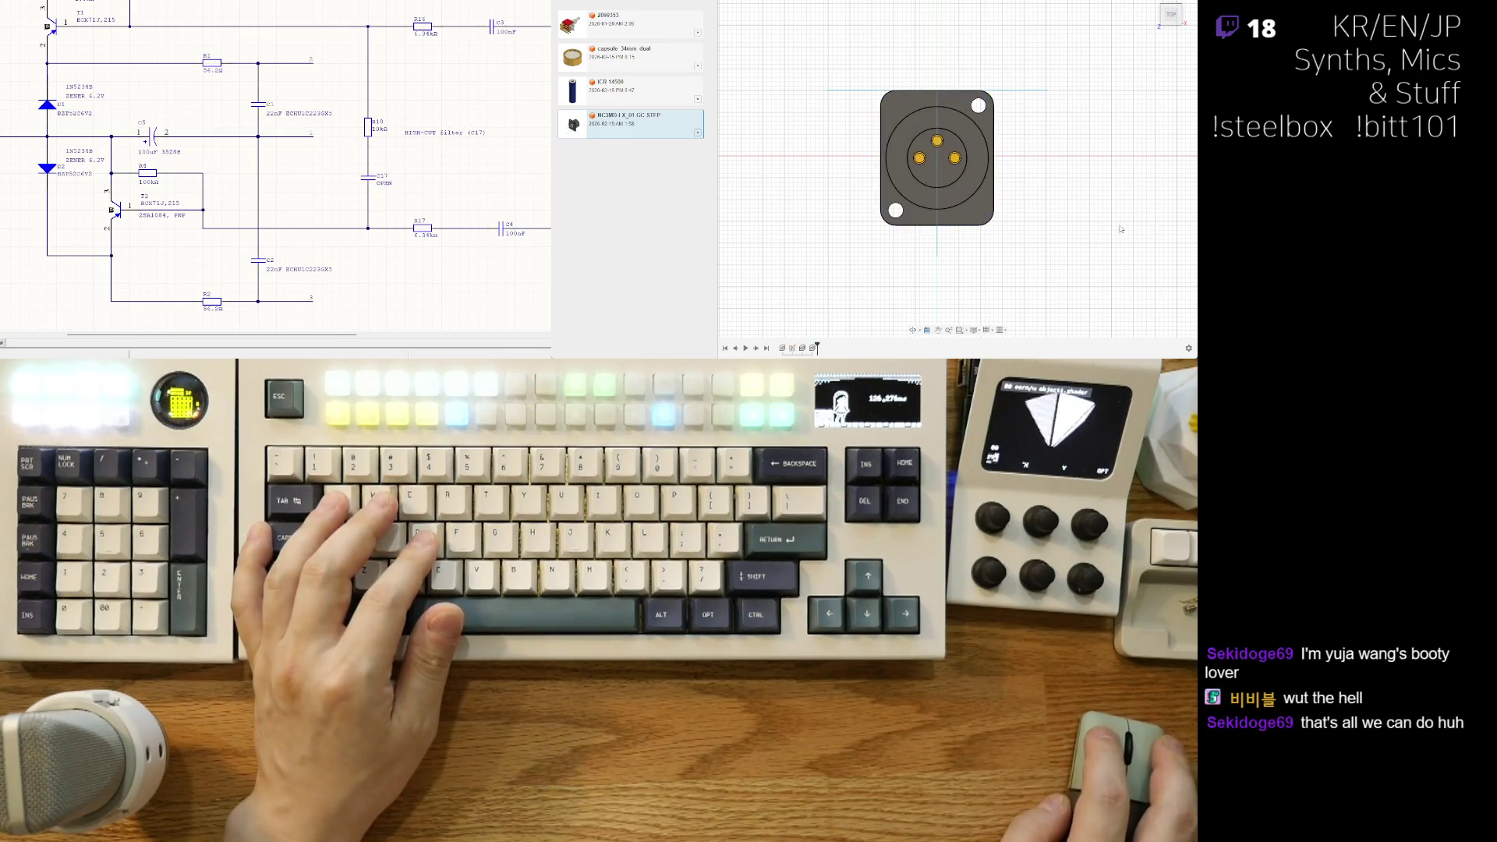
pyautogui.keyDown('shift'); pyautogui.moveTo(1068, 242); pyautogui.dragTo(1125, 60, button='middle'); pyautogui.keyUp('shift')
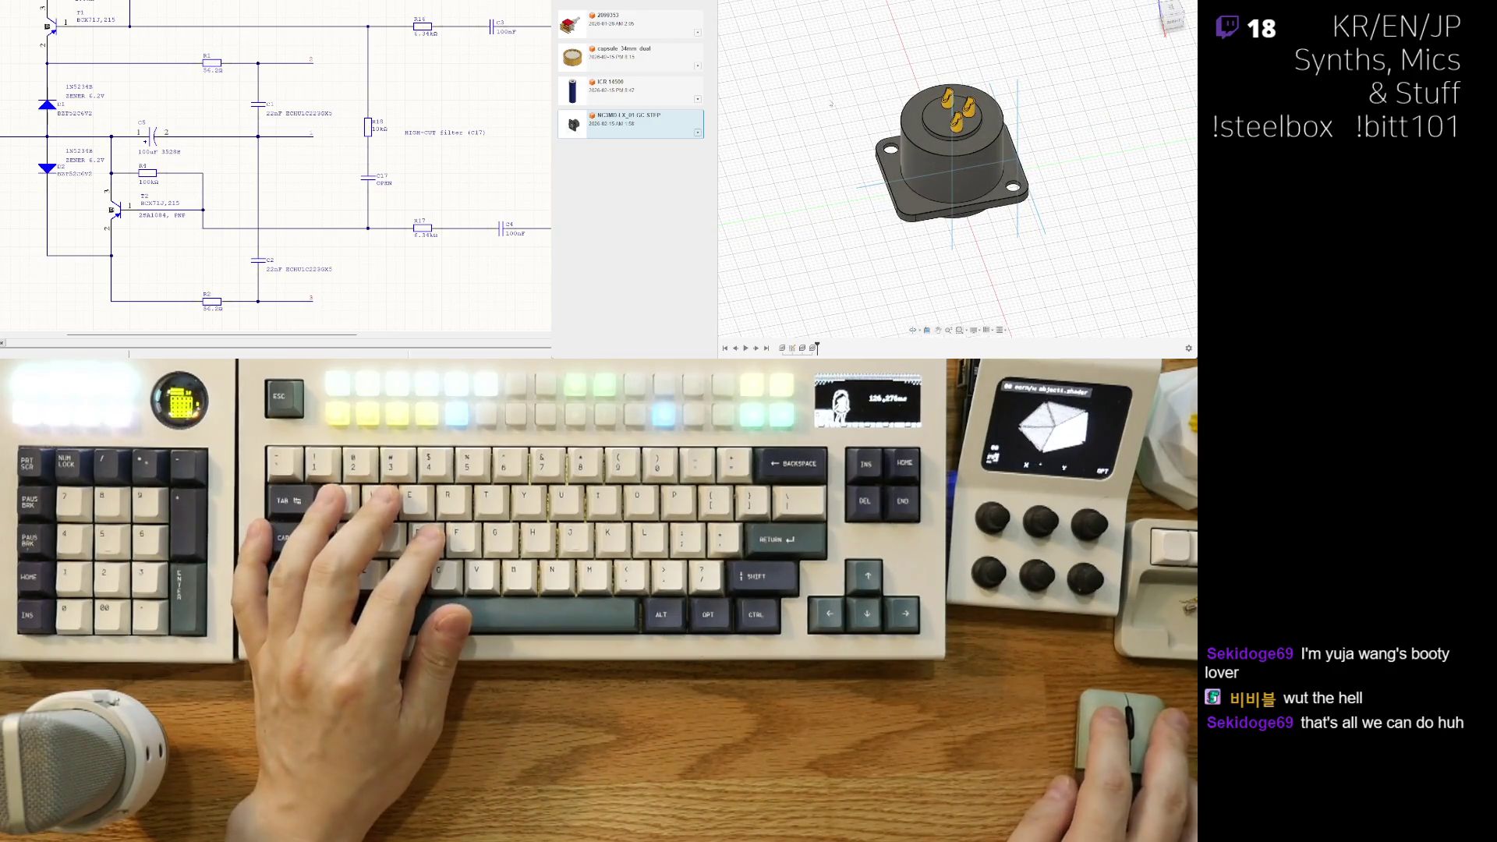
pyautogui.keyDown('shift'); pyautogui.moveTo(890, 95); pyautogui.dragTo(818, 141, button='middle'); pyautogui.keyUp('shift')
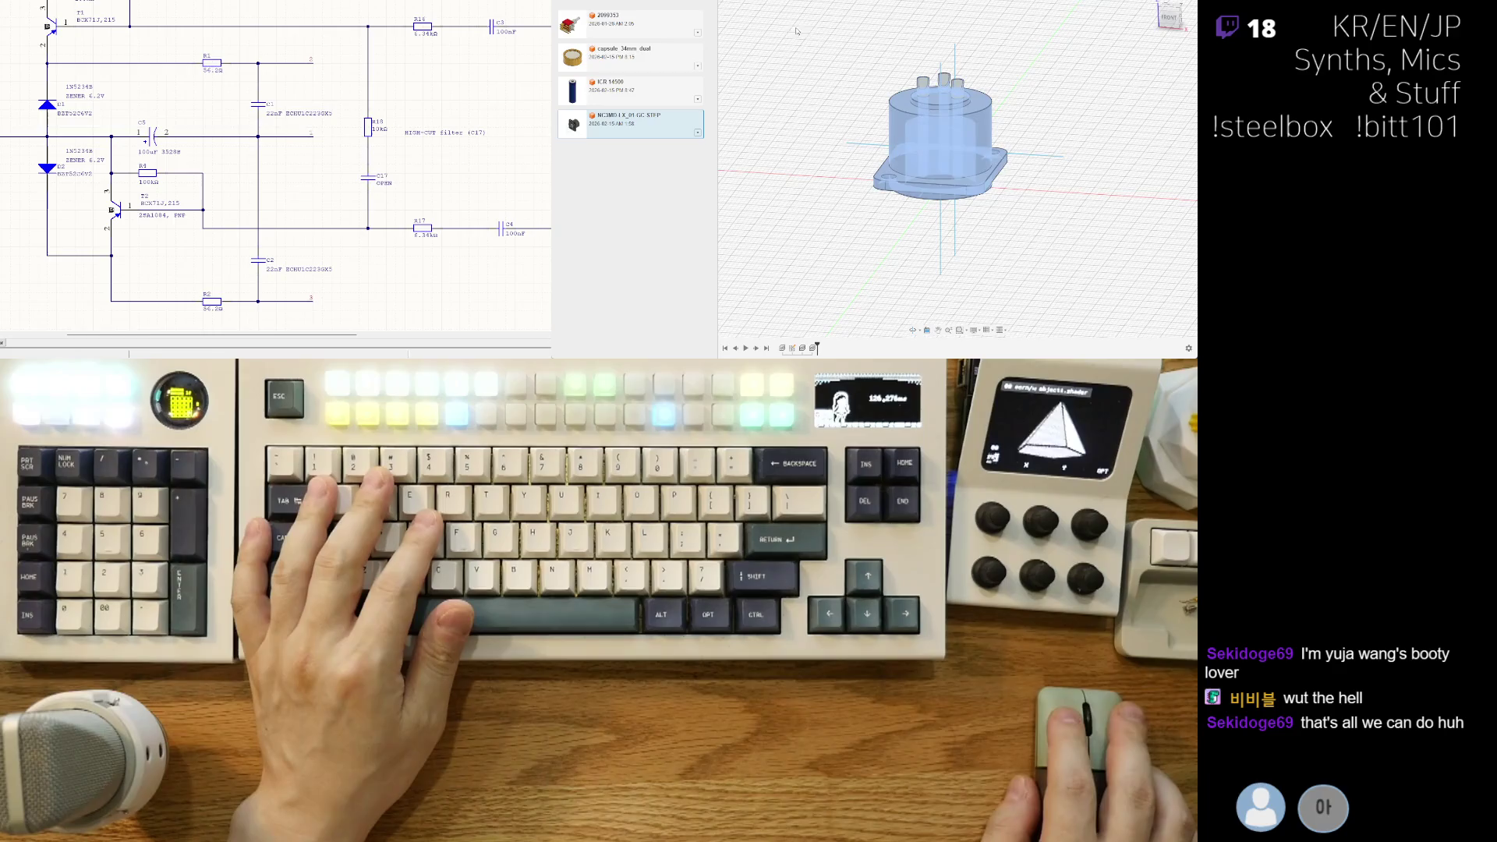
pyautogui.scroll(1, 894, 60)
pyautogui.click(1068, 106)
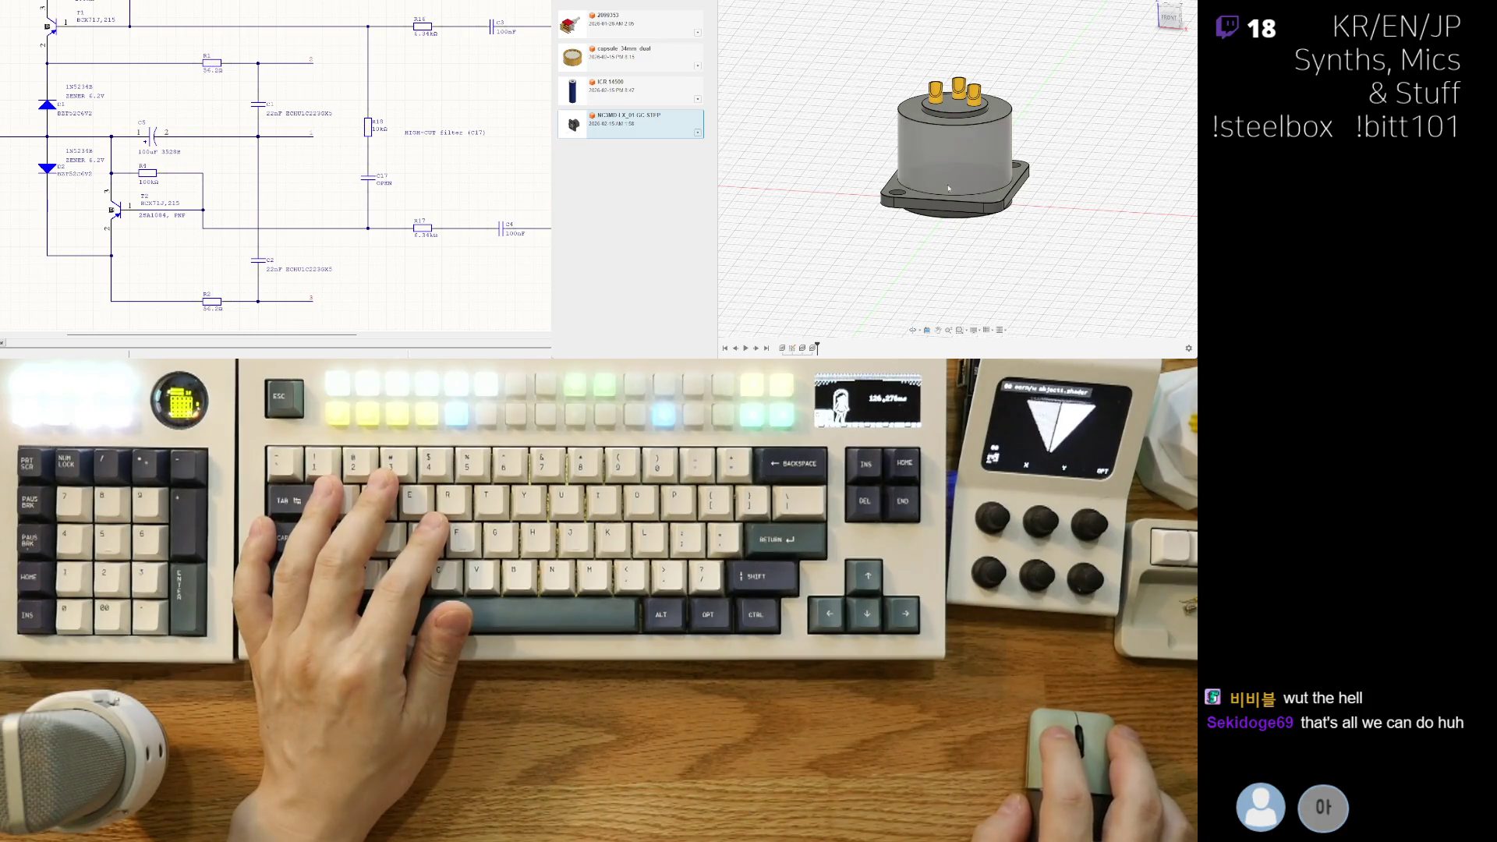
pyautogui.scroll(-3, 1014, 234)
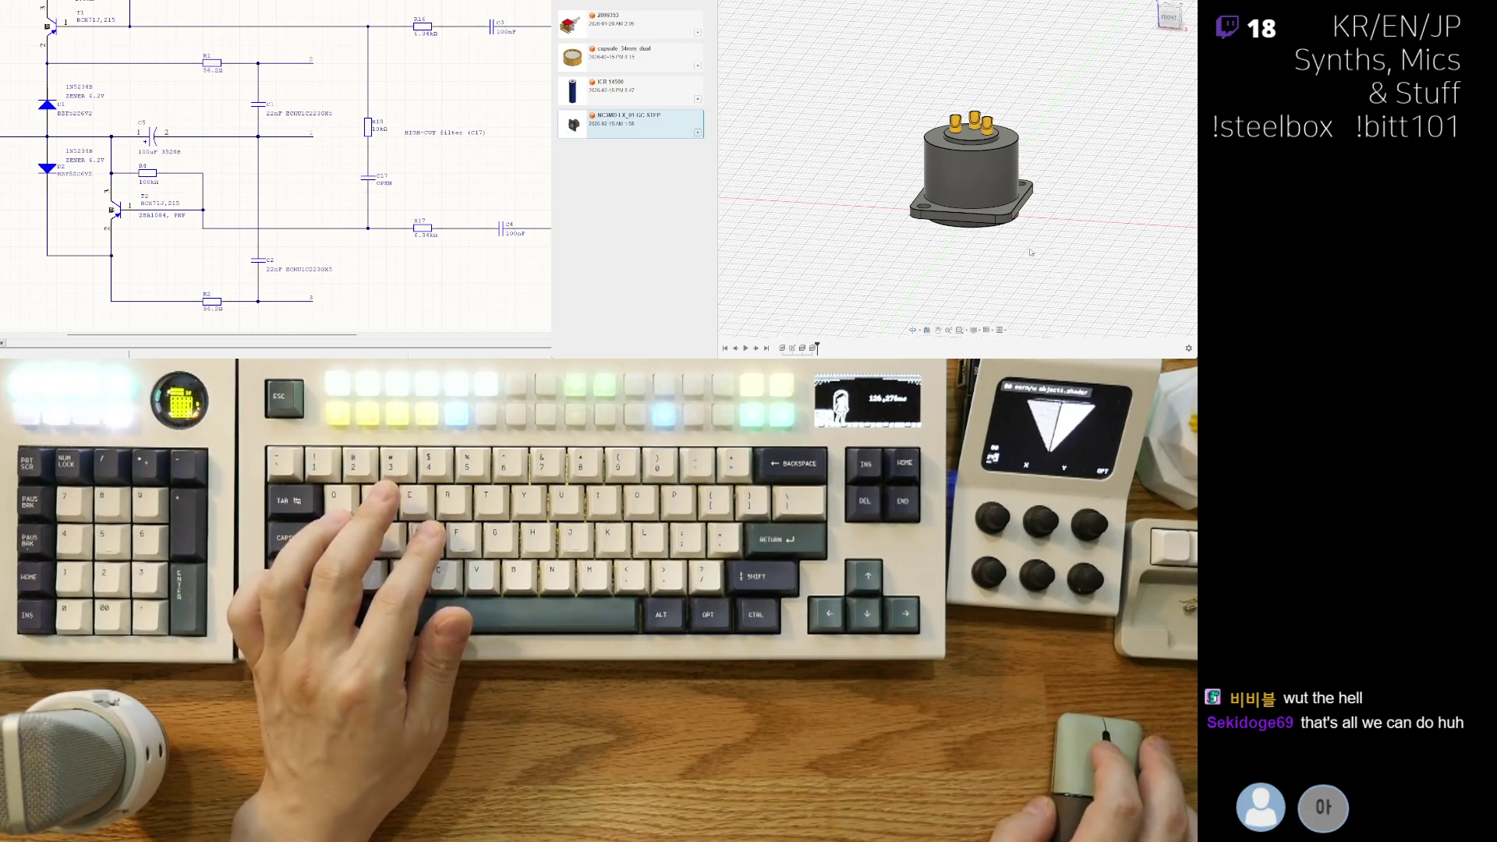
pyautogui.moveTo(1025, 239); pyautogui.dragTo(1029, 238, button='middle')
pyautogui.press('e')
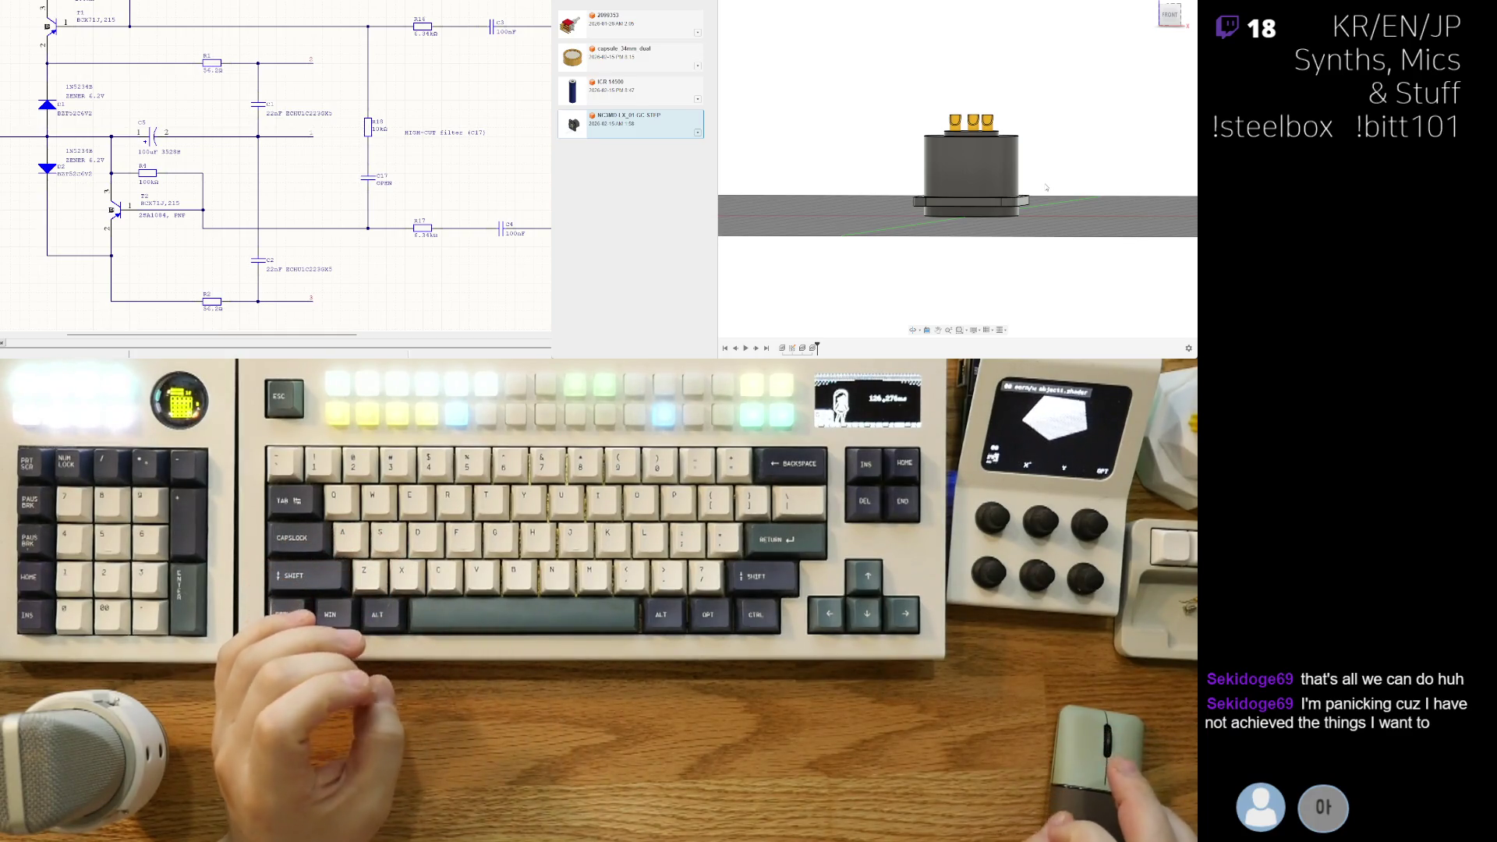
pyautogui.moveTo(1046, 187)
pyautogui.keyDown('shift'); pyautogui.mouseDown(button='middle')
pyautogui.moveTo(1050, 213)
pyautogui.moveTo(1057, 167)
pyautogui.mouseUp(button='middle'); pyautogui.keyUp('shift')
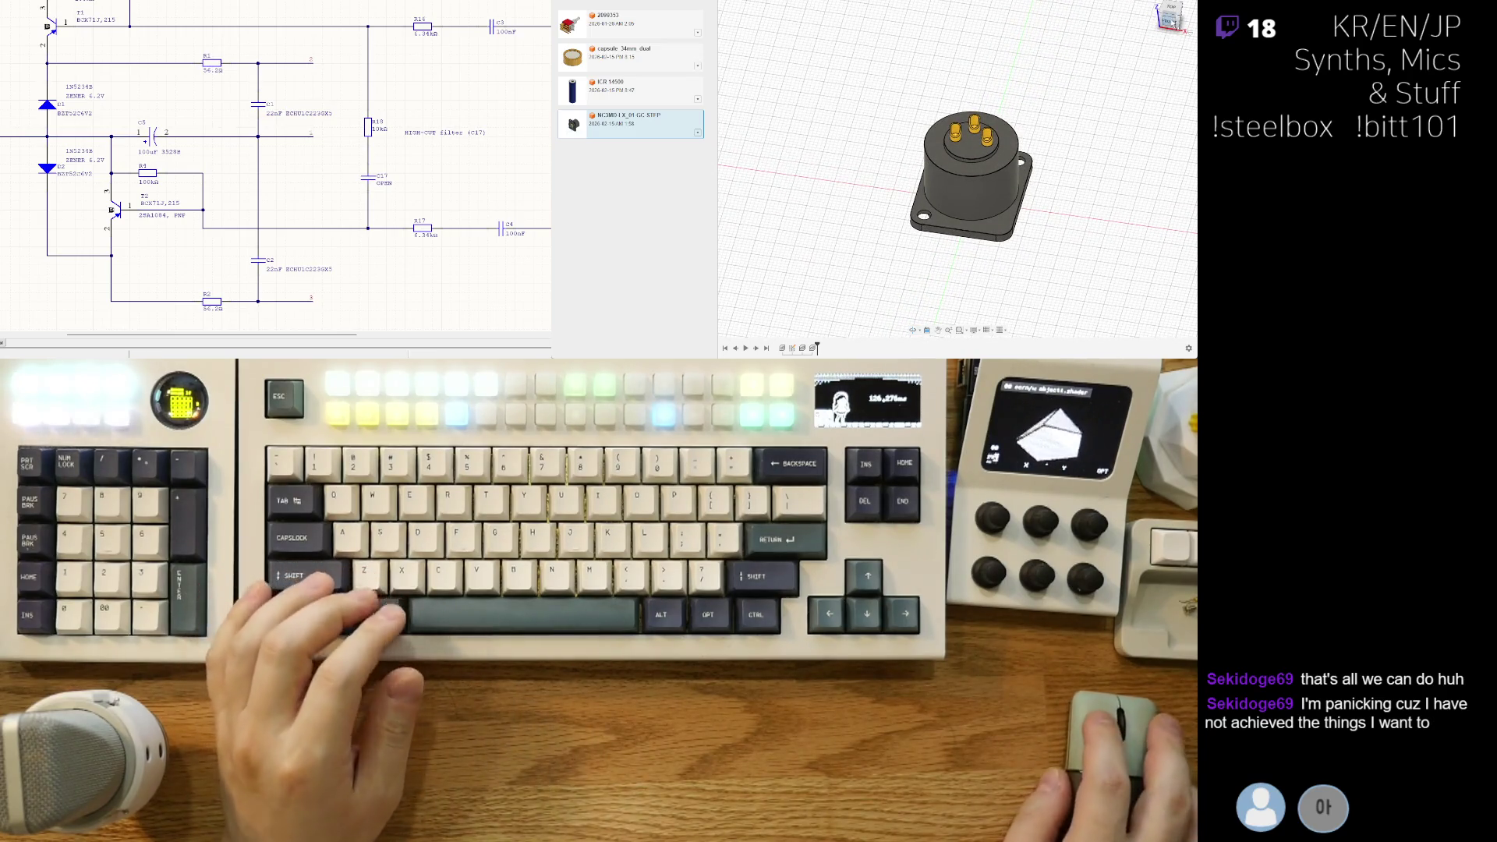
pyautogui.keyDown('shift'); pyautogui.moveTo(1122, 122); pyautogui.dragTo(979, 218, button='middle'); pyautogui.keyUp('shift')
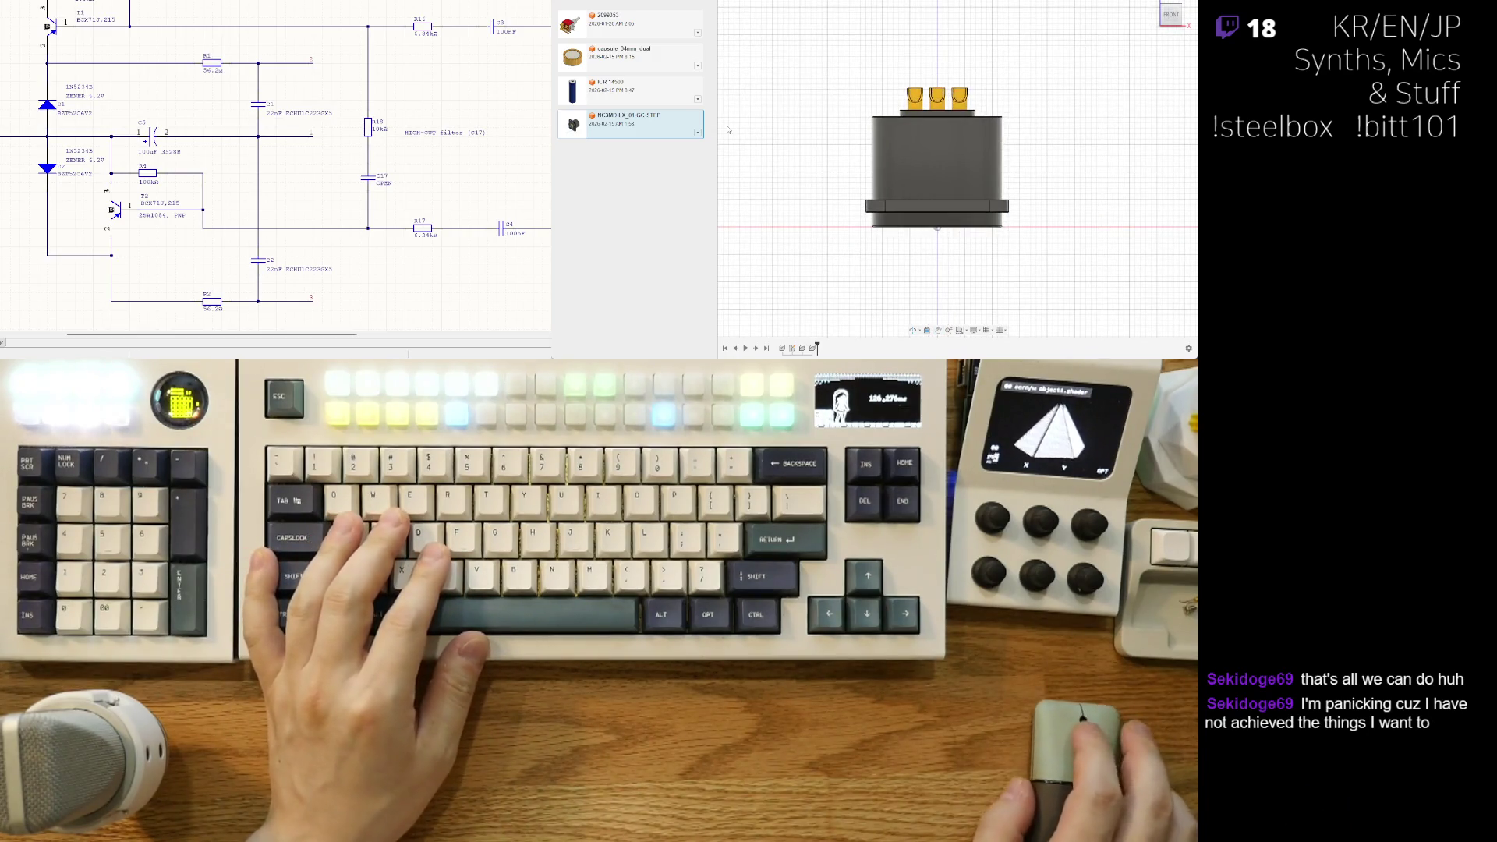
pyautogui.moveTo(858, 125)
pyautogui.keyDown('shift'); pyautogui.mouseDown(button='middle')
pyautogui.moveTo(1076, 101)
pyautogui.moveTo(1056, 96)
pyautogui.mouseUp(button='middle'); pyautogui.keyUp('shift')
pyautogui.scroll(-3, 1056, 97)
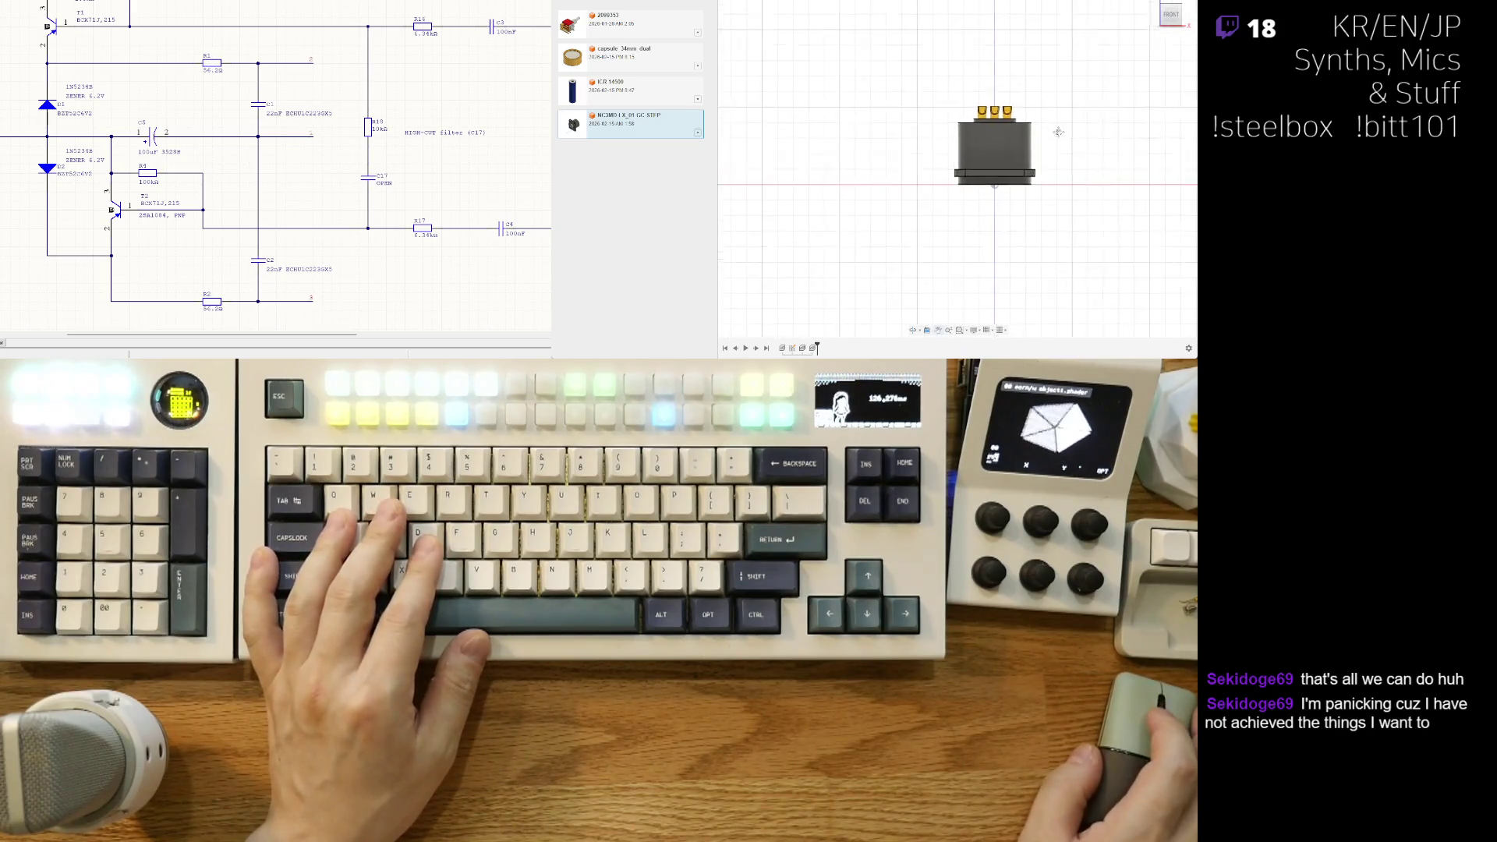
pyautogui.keyDown('shift'); pyautogui.moveTo(1046, 170); pyautogui.dragTo(966, 203, button='middle'); pyautogui.keyUp('shift')
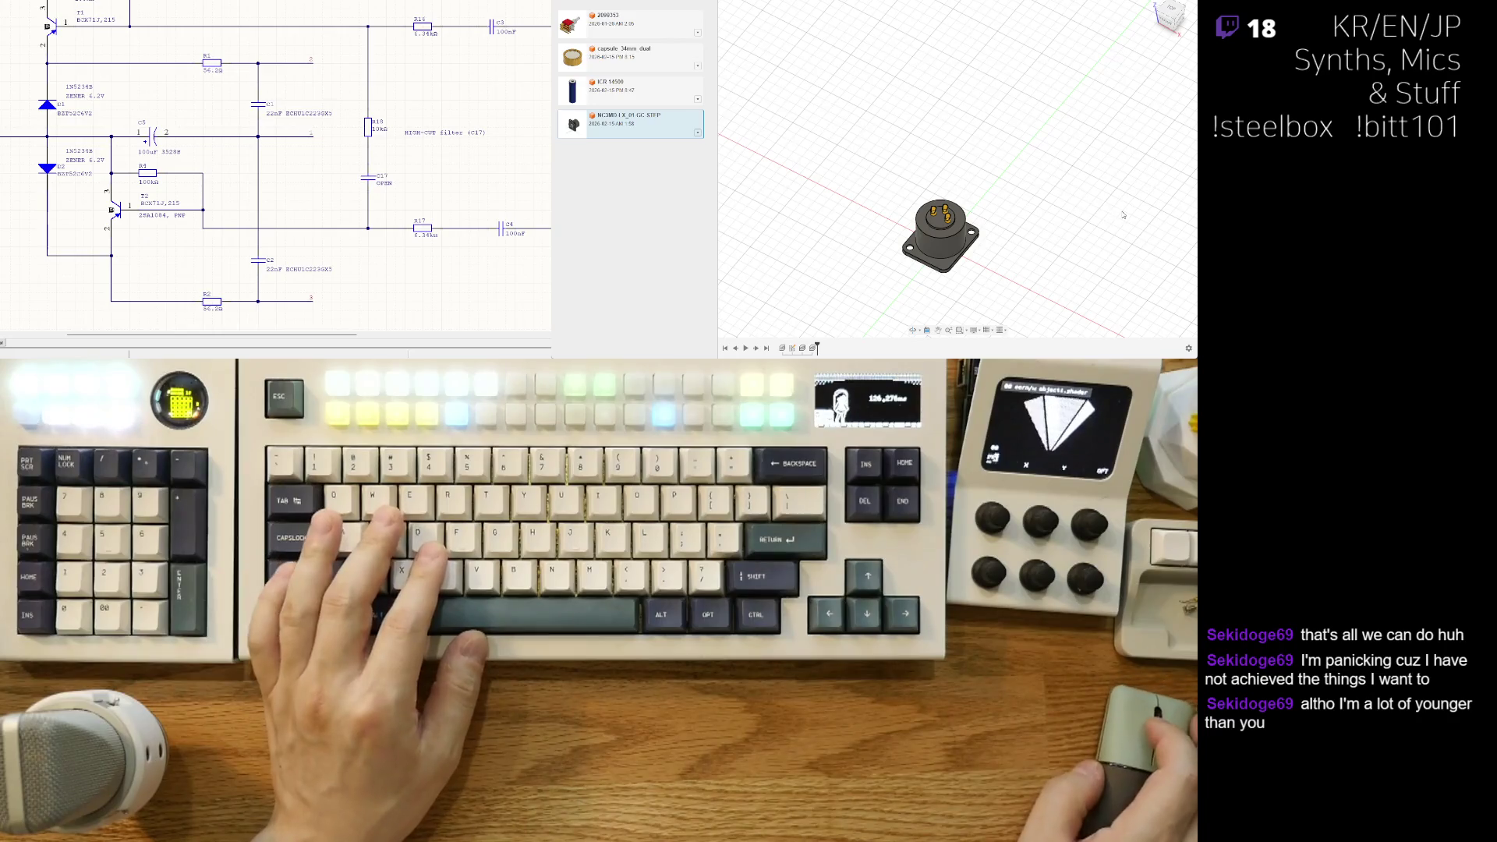
# Step: Orbit to a top-down view zoomed in on the XLR connector
pyautogui.keyDown('shift'); pyautogui.moveTo(1060, 227); pyautogui.dragTo(1091, 248, button='middle'); pyautogui.keyUp('shift')
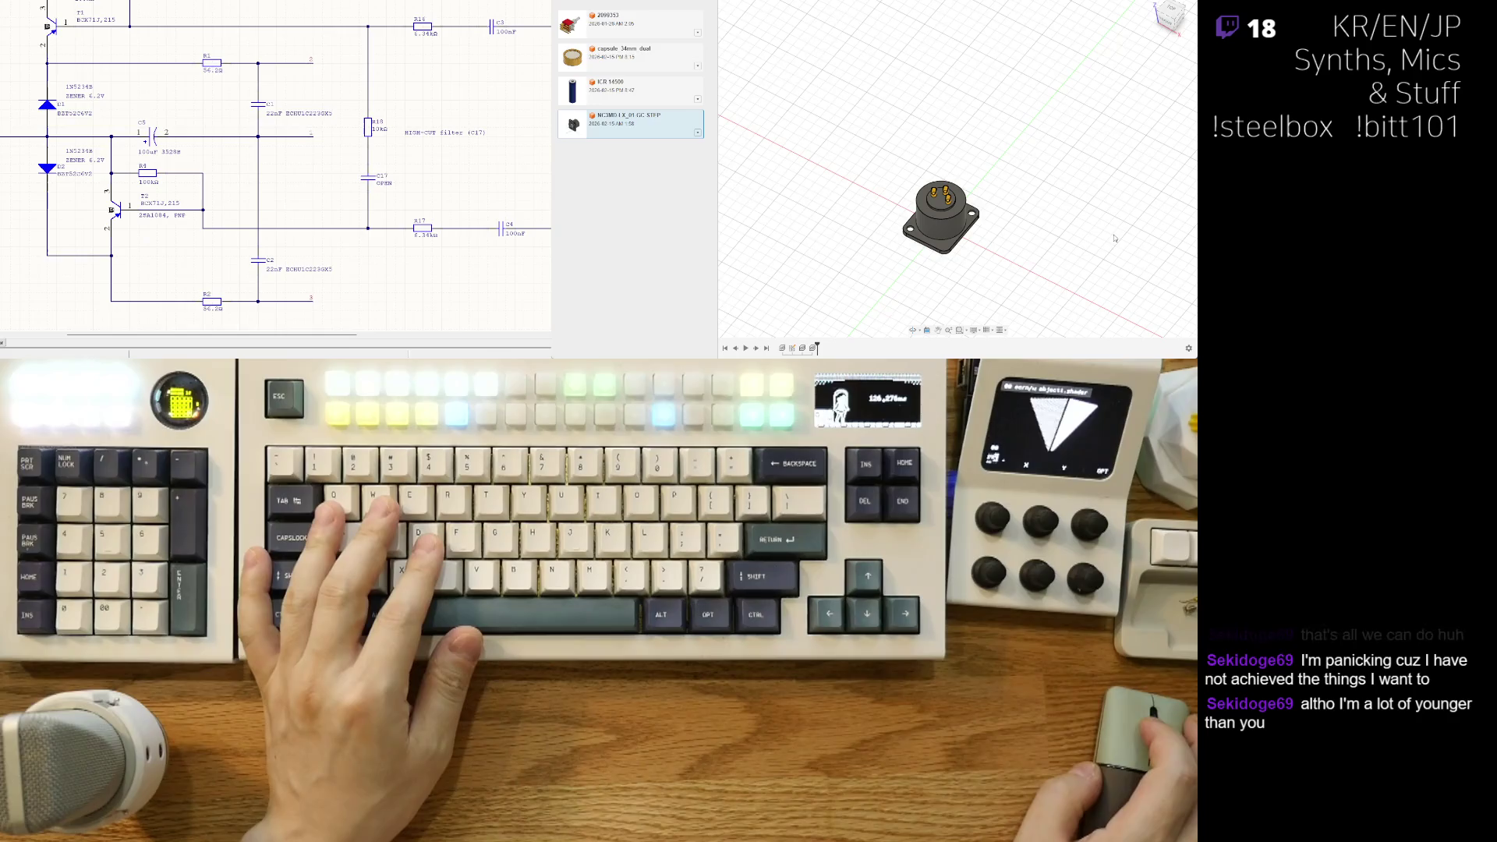
pyautogui.scroll(-3, 1061, 250)
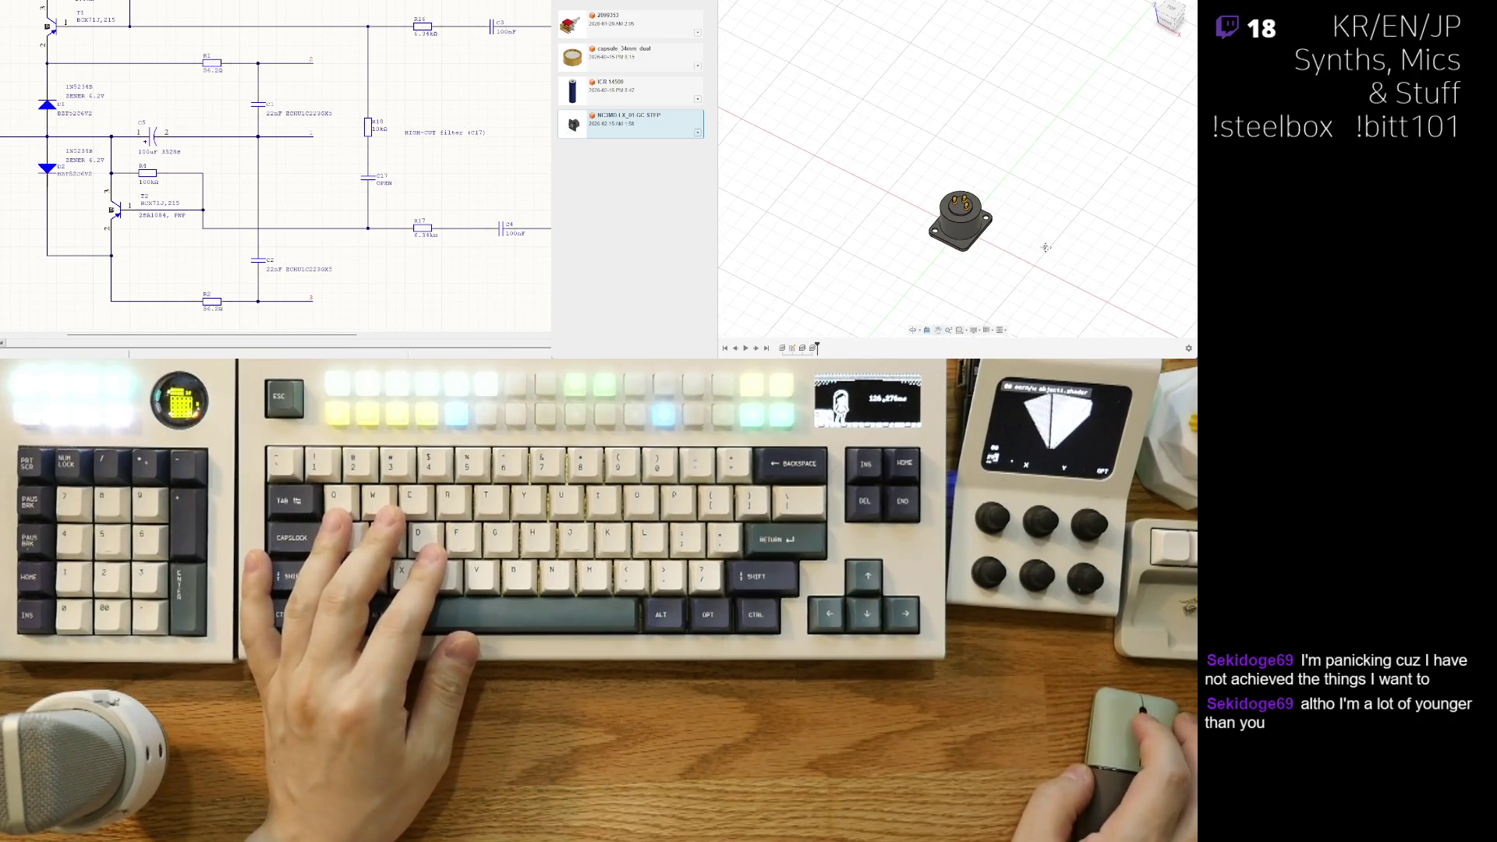
pyautogui.moveTo(1020, 215)
pyautogui.keyDown('shift'); pyautogui.mouseDown(button='middle')
pyautogui.moveTo(1105, 239)
pyautogui.moveTo(875, 280)
pyautogui.mouseUp(button='middle'); pyautogui.keyUp('shift')
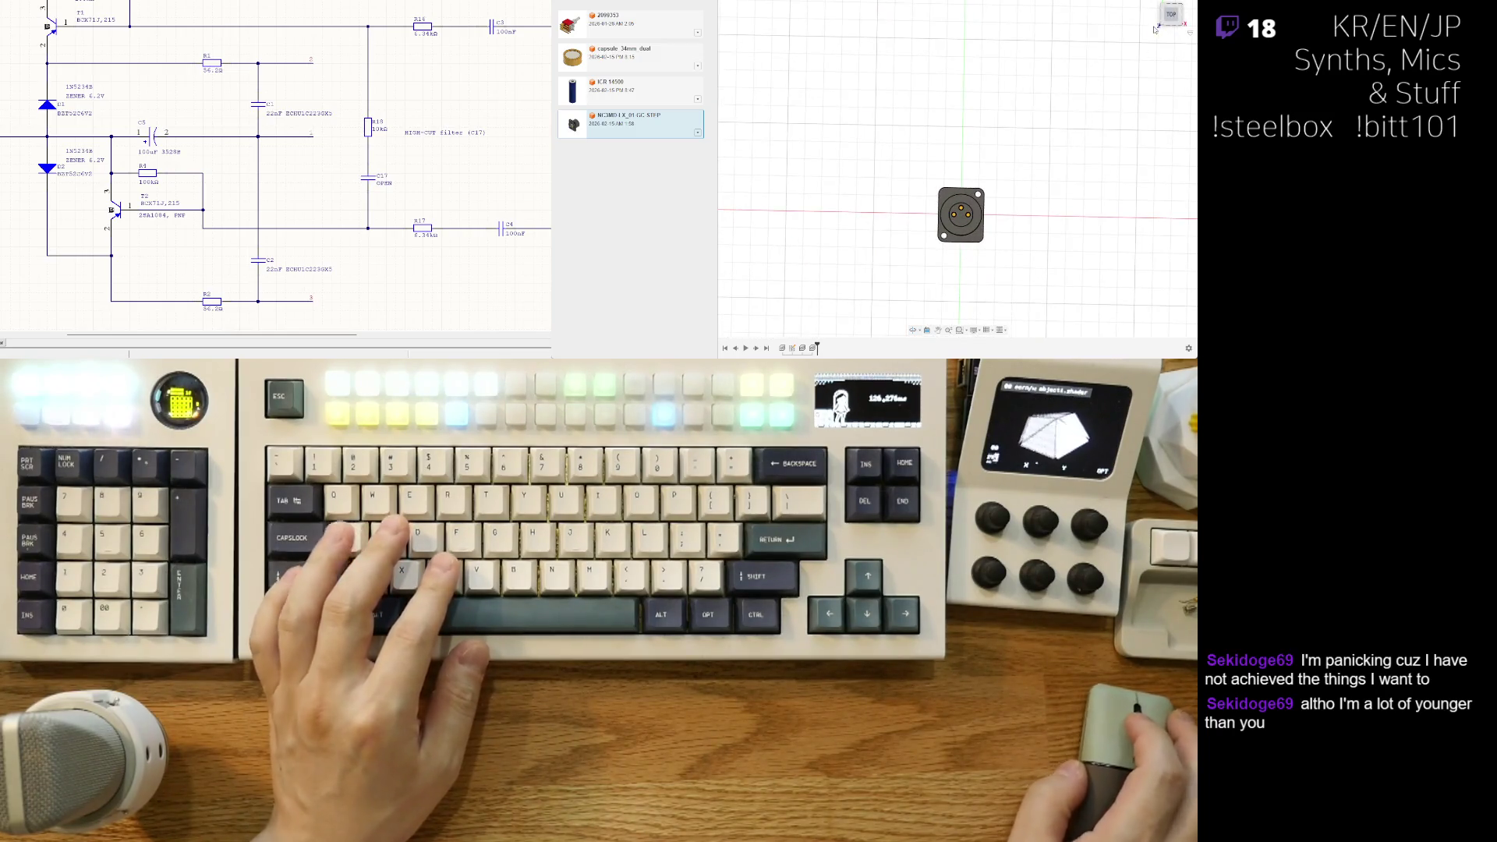
pyautogui.moveTo(1014, 261); pyautogui.dragTo(1011, 243, button='middle')
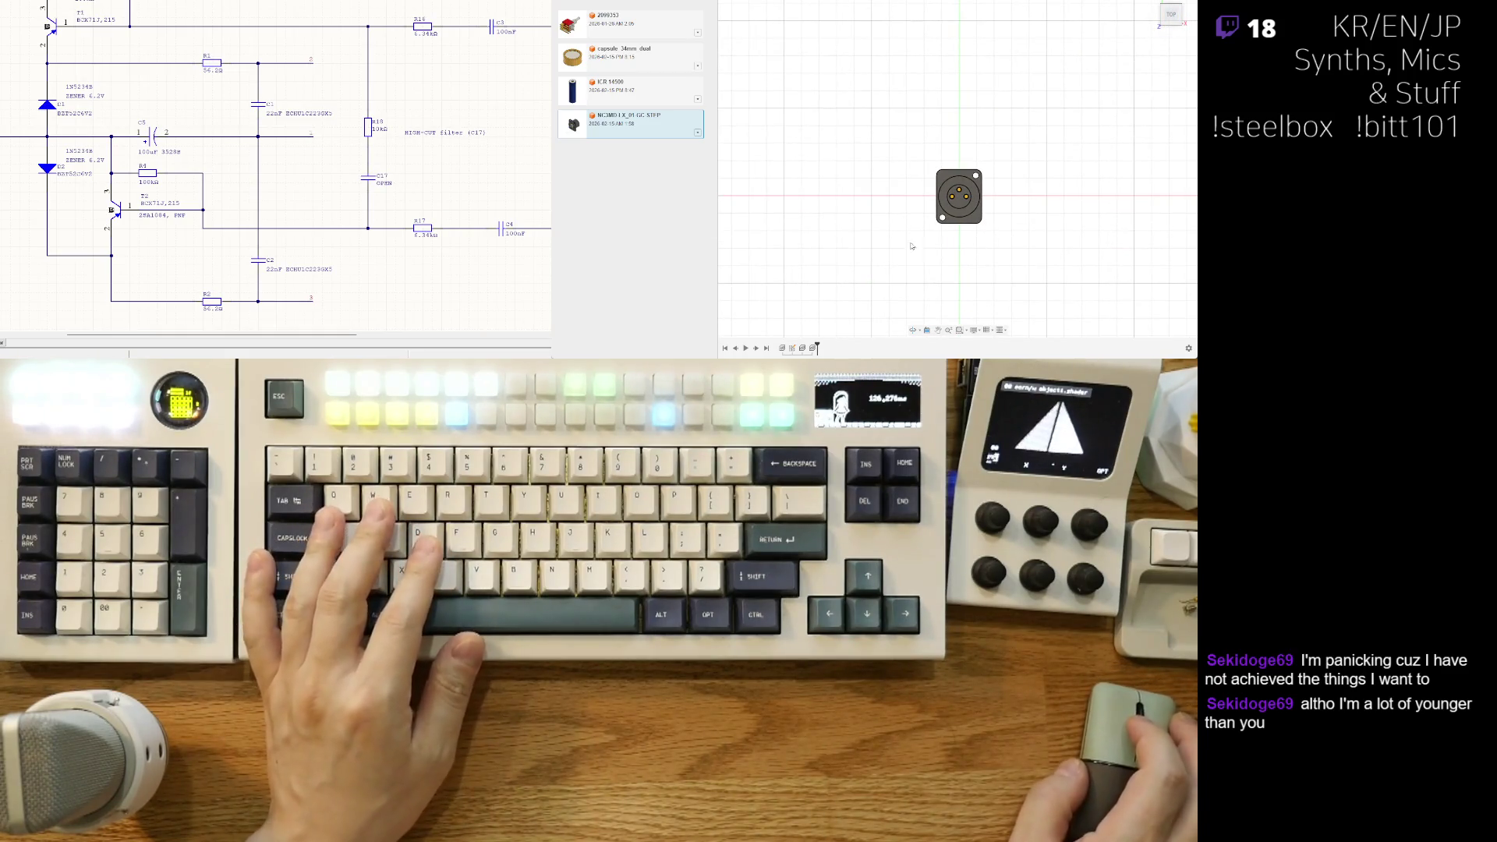
pyautogui.scroll(2, 910, 244)
pyautogui.moveTo(928, 208); pyautogui.dragTo(909, 246, button='middle')
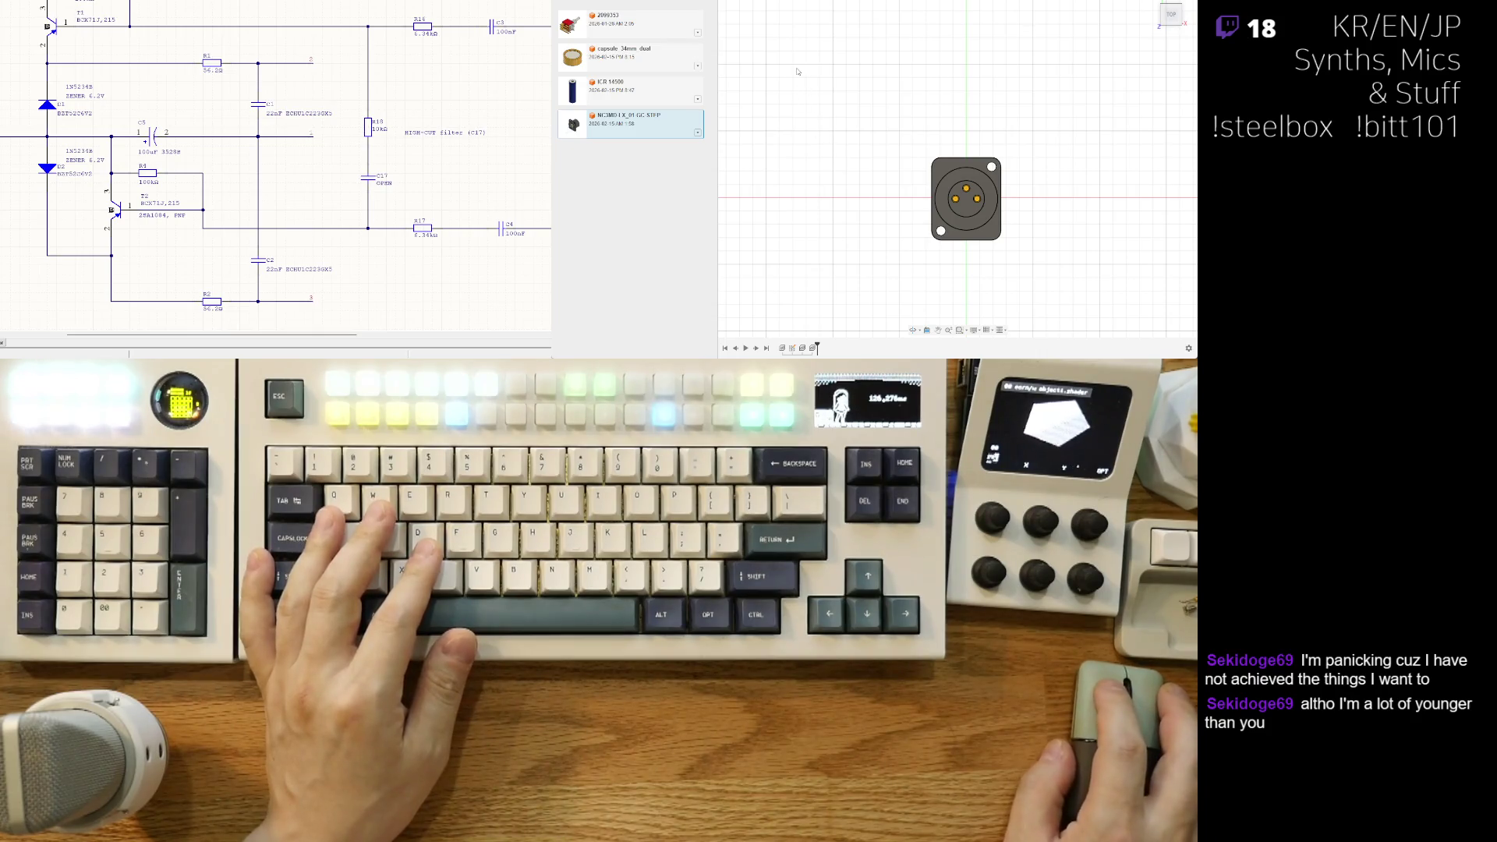
# Step: Undo the last two timeline features, go up to the parts' parent folder, and recentre the connector
pyautogui.hotkey('ctrl', 'z')
pyautogui.hotkey('ctrl', 'z')
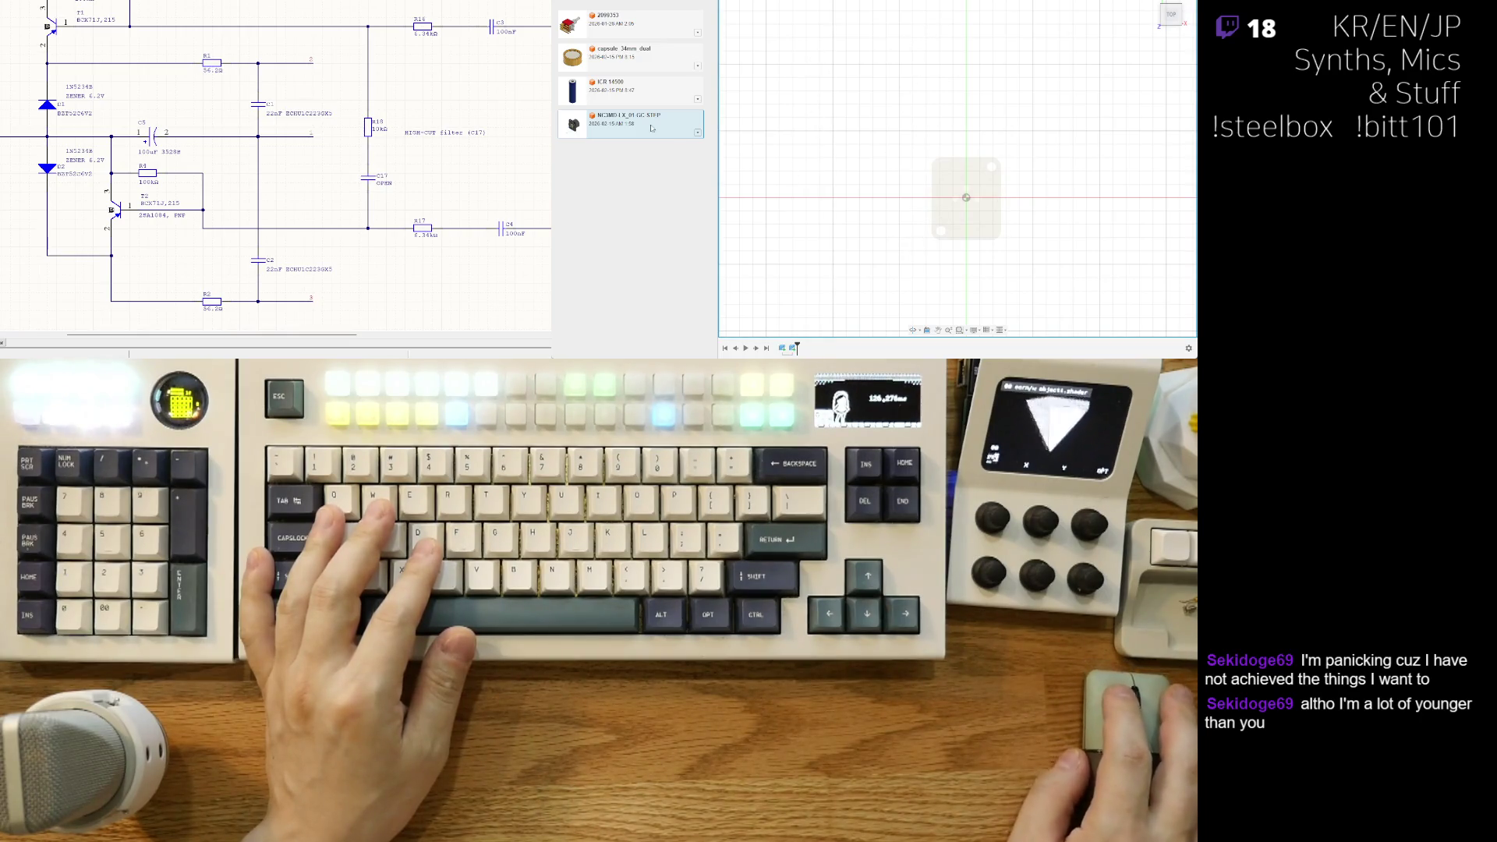
pyautogui.click(635, 3)
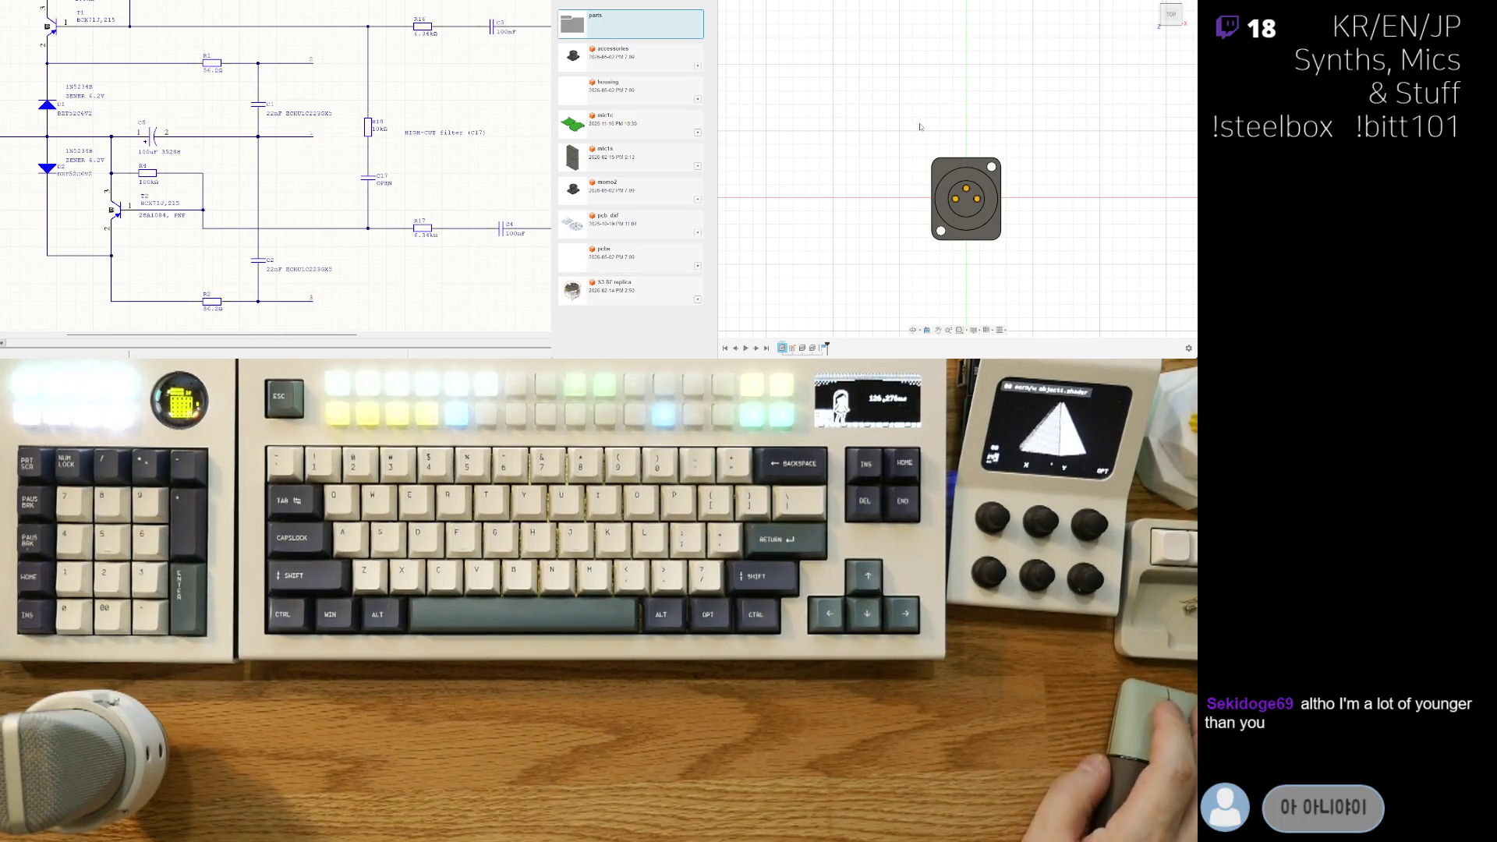
pyautogui.moveTo(921, 124); pyautogui.dragTo(901, 128, button='middle')
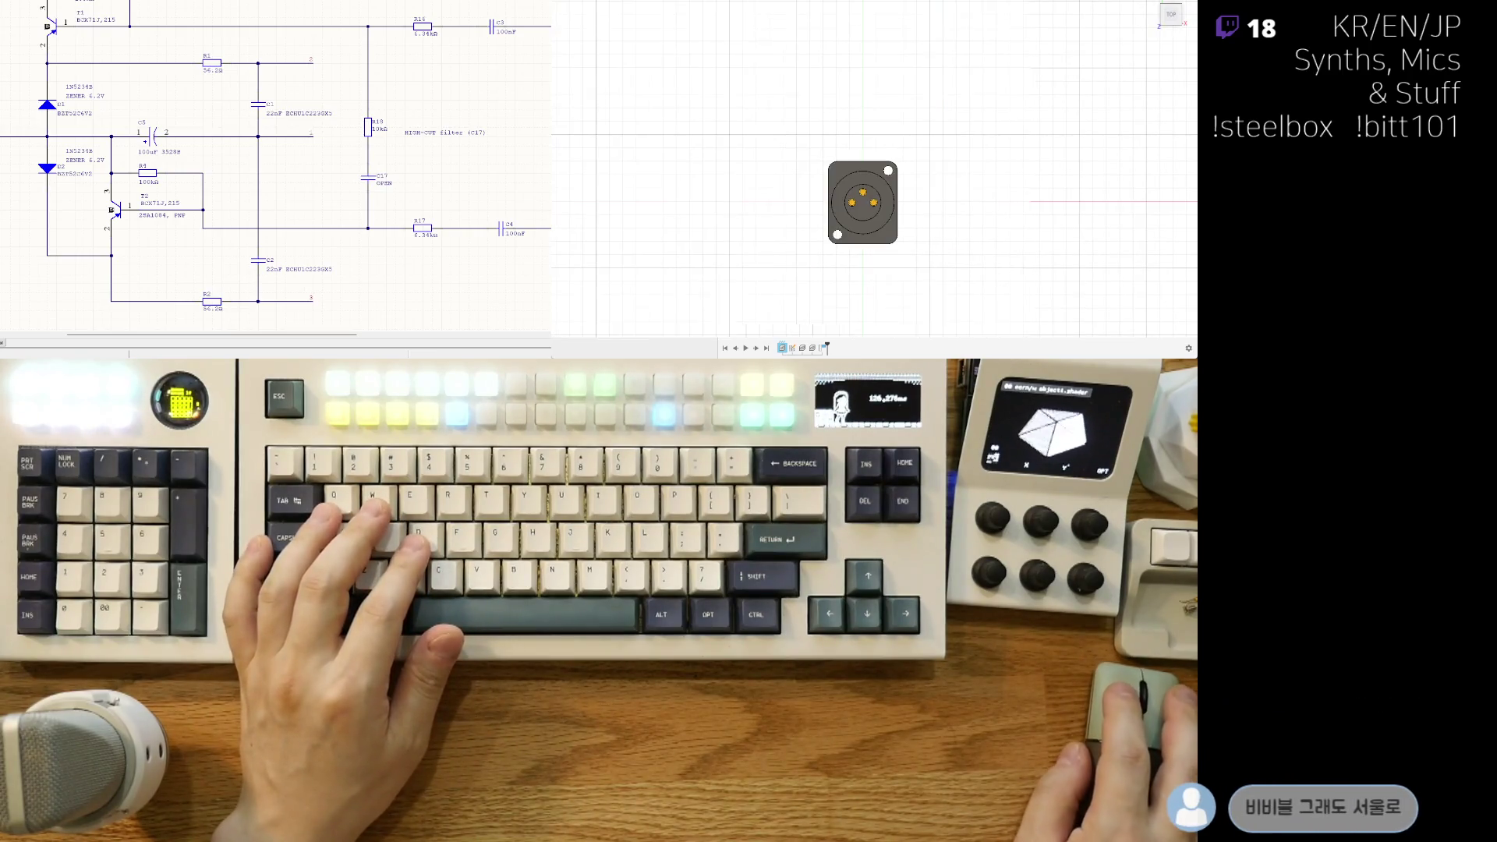
pyautogui.scroll(2, 671, 86)
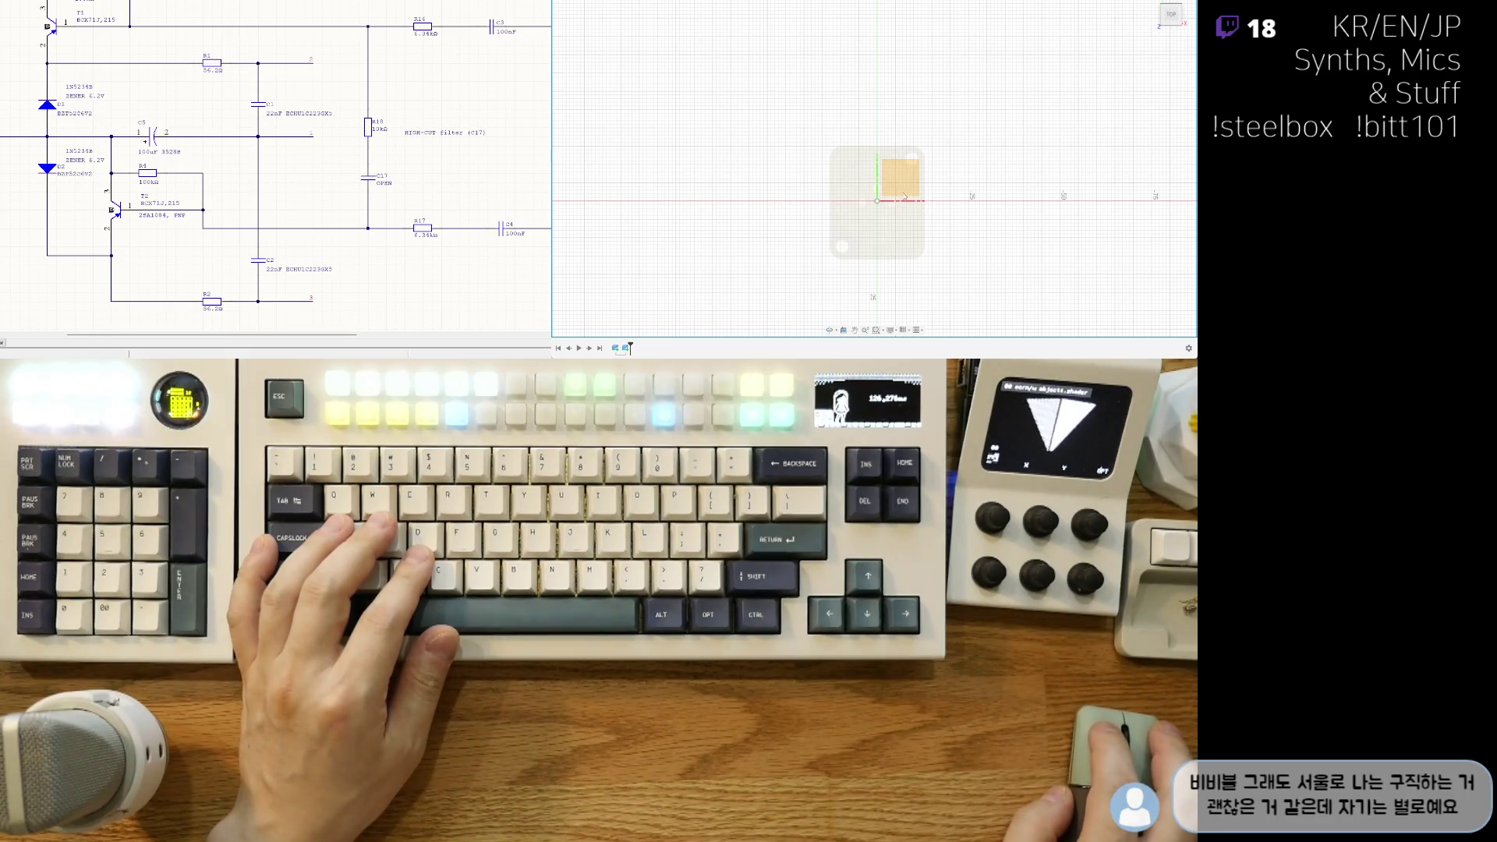
# Step: Start a sketch on the origin plane and anchor a centre rectangle at the origin
pyautogui.press('c')
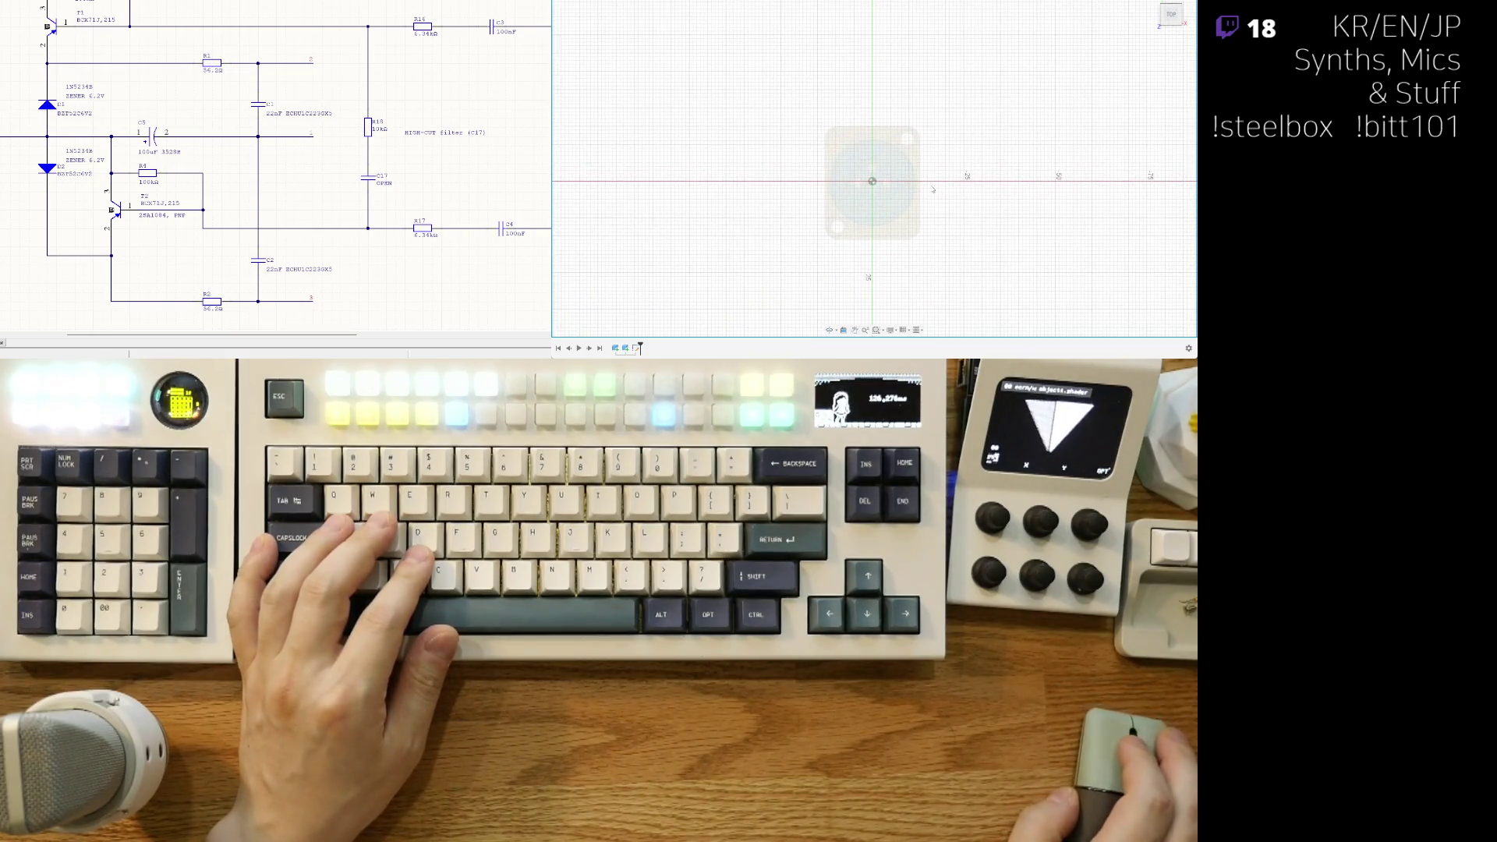
pyautogui.click(886, 181)
pyautogui.press('Escape')
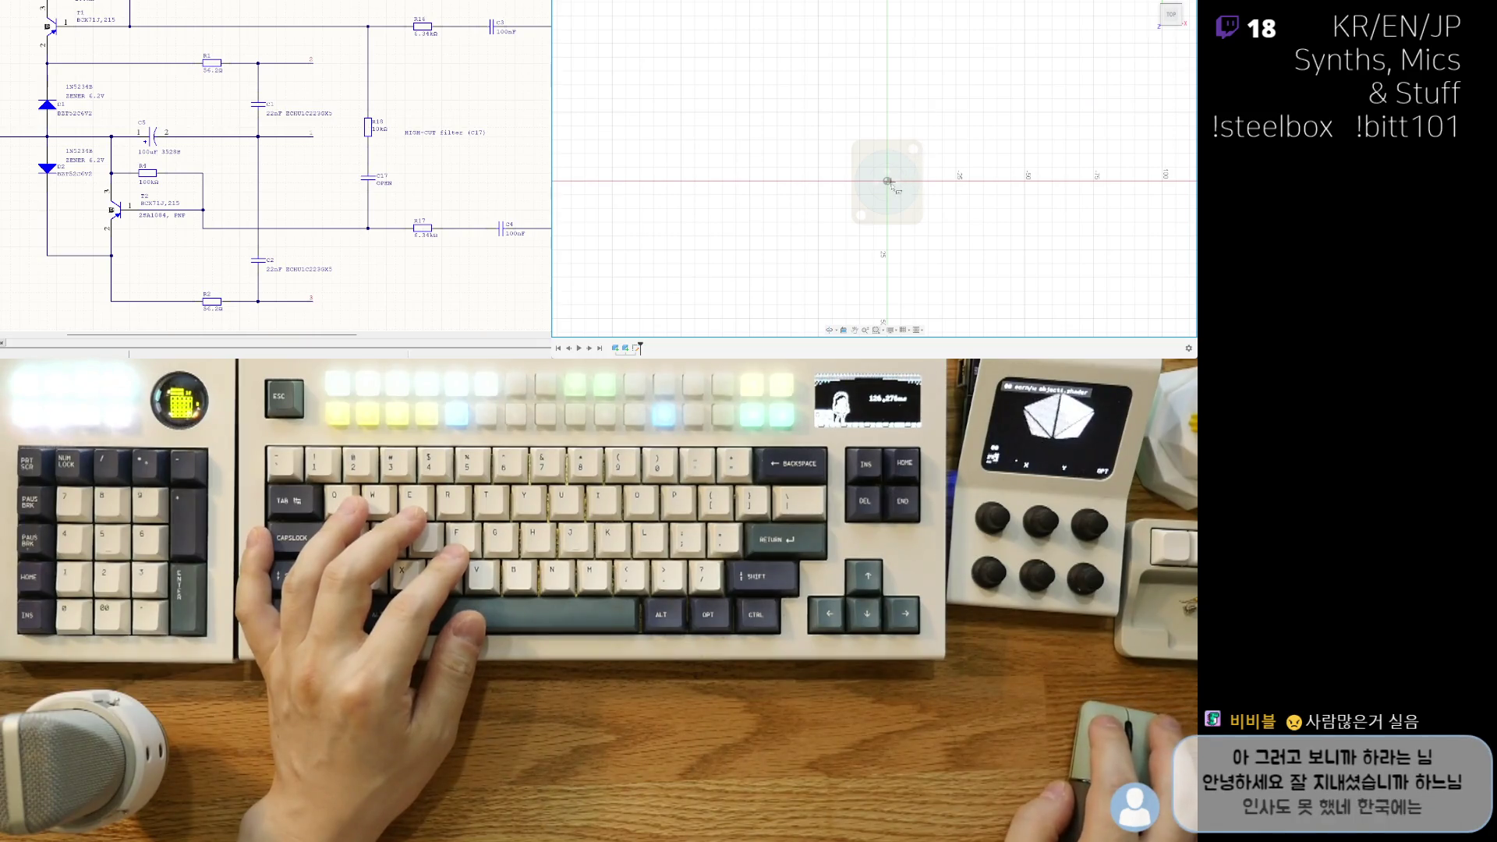
pyautogui.click(887, 181)
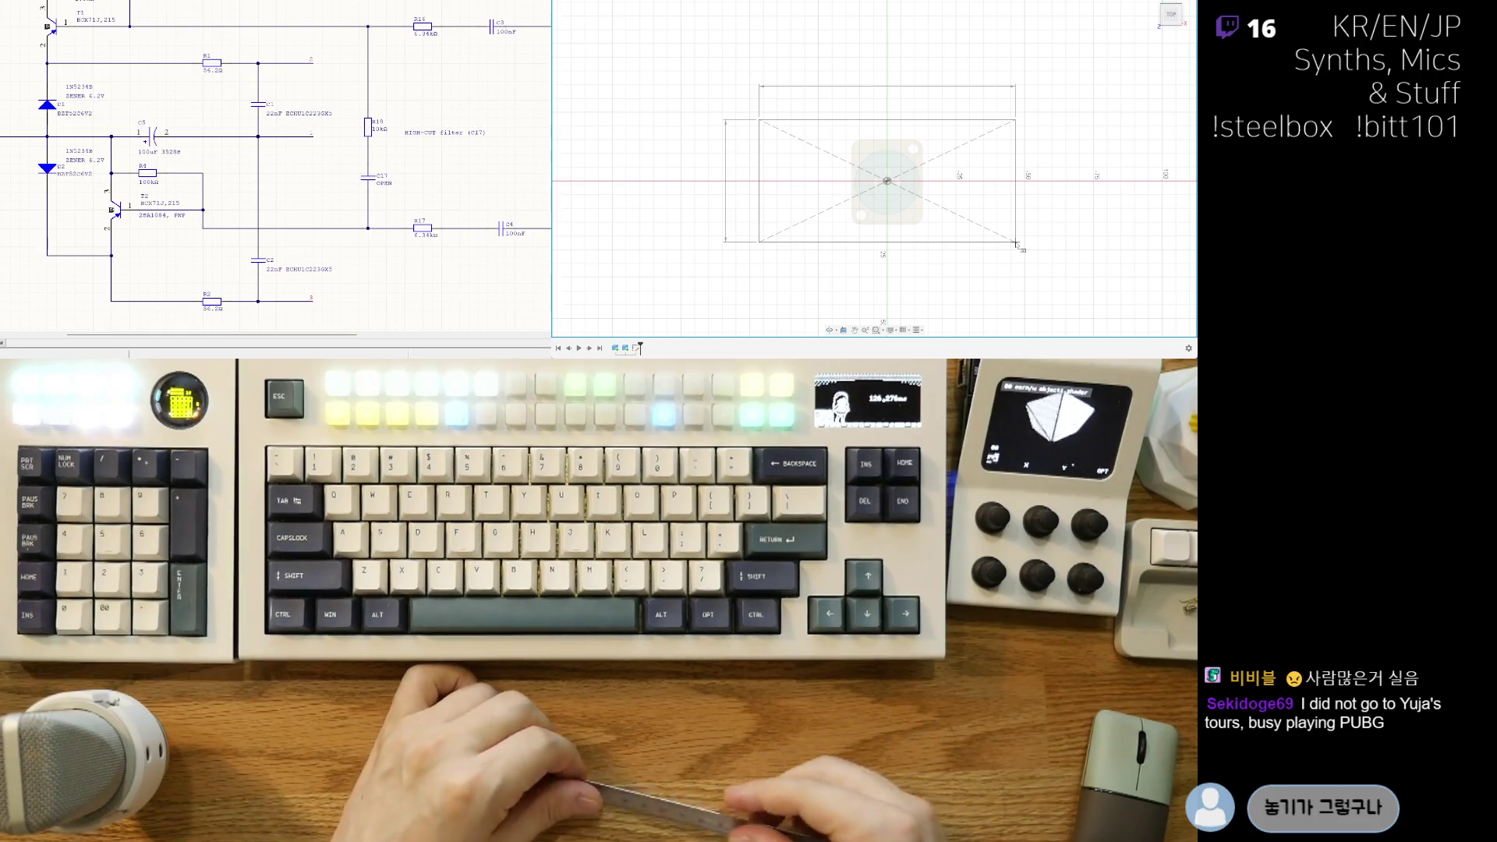
# Step: Size the centre rectangle to 70 wide by 50 high and confirm it
pyautogui.press('Tab')
pyautogui.write('50')
pyautogui.press('Tab')
pyautogui.write('70')
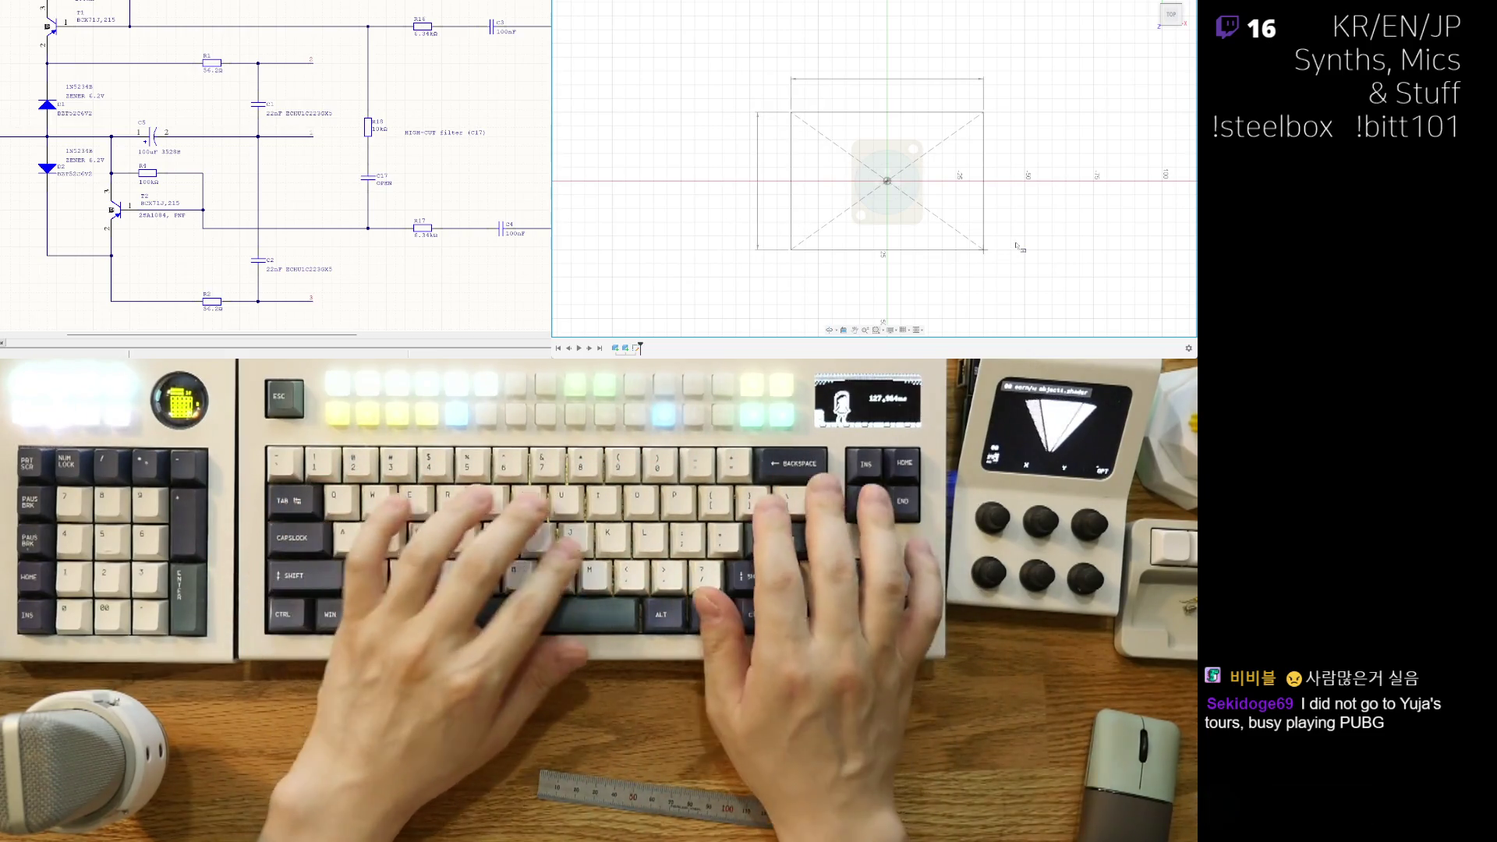
pyautogui.press('BackSpace')
pyautogui.press('BackSpace')
pyautogui.write('80')
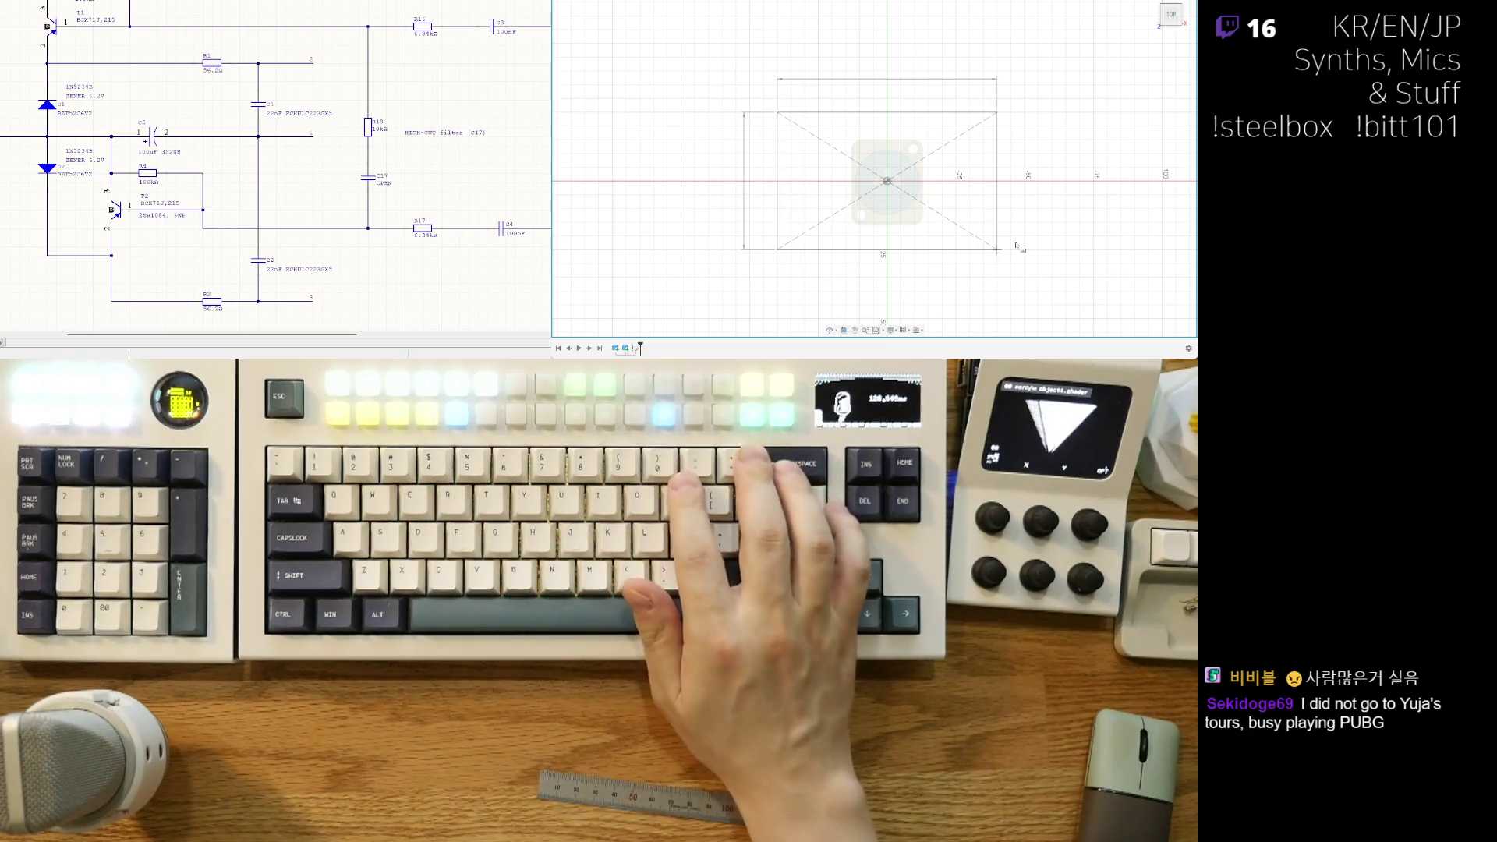
pyautogui.press('BackSpace')
pyautogui.press('BackSpace')
pyautogui.write('70')
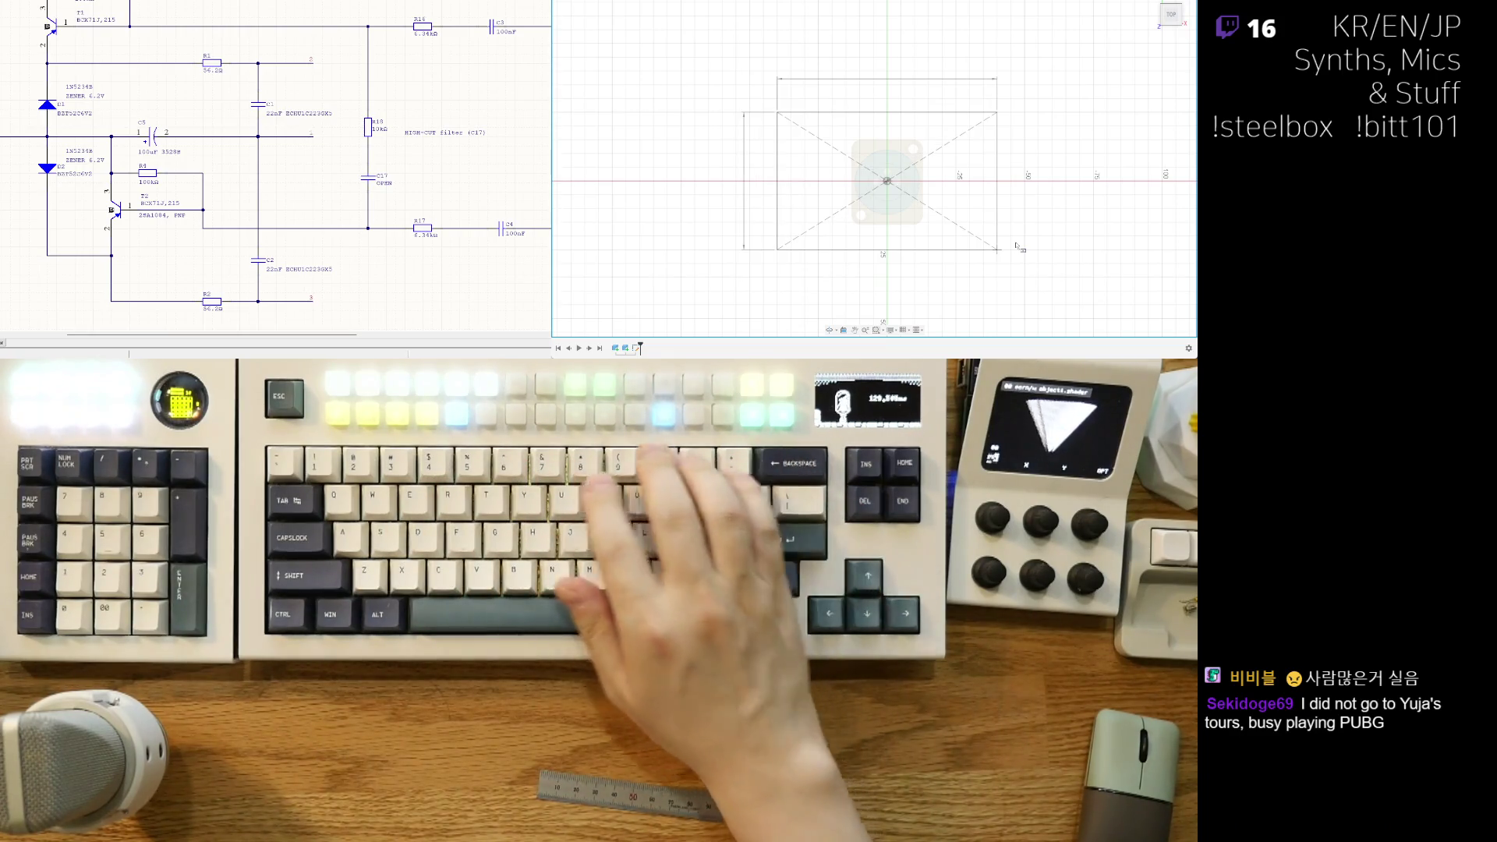
pyautogui.press('Return')
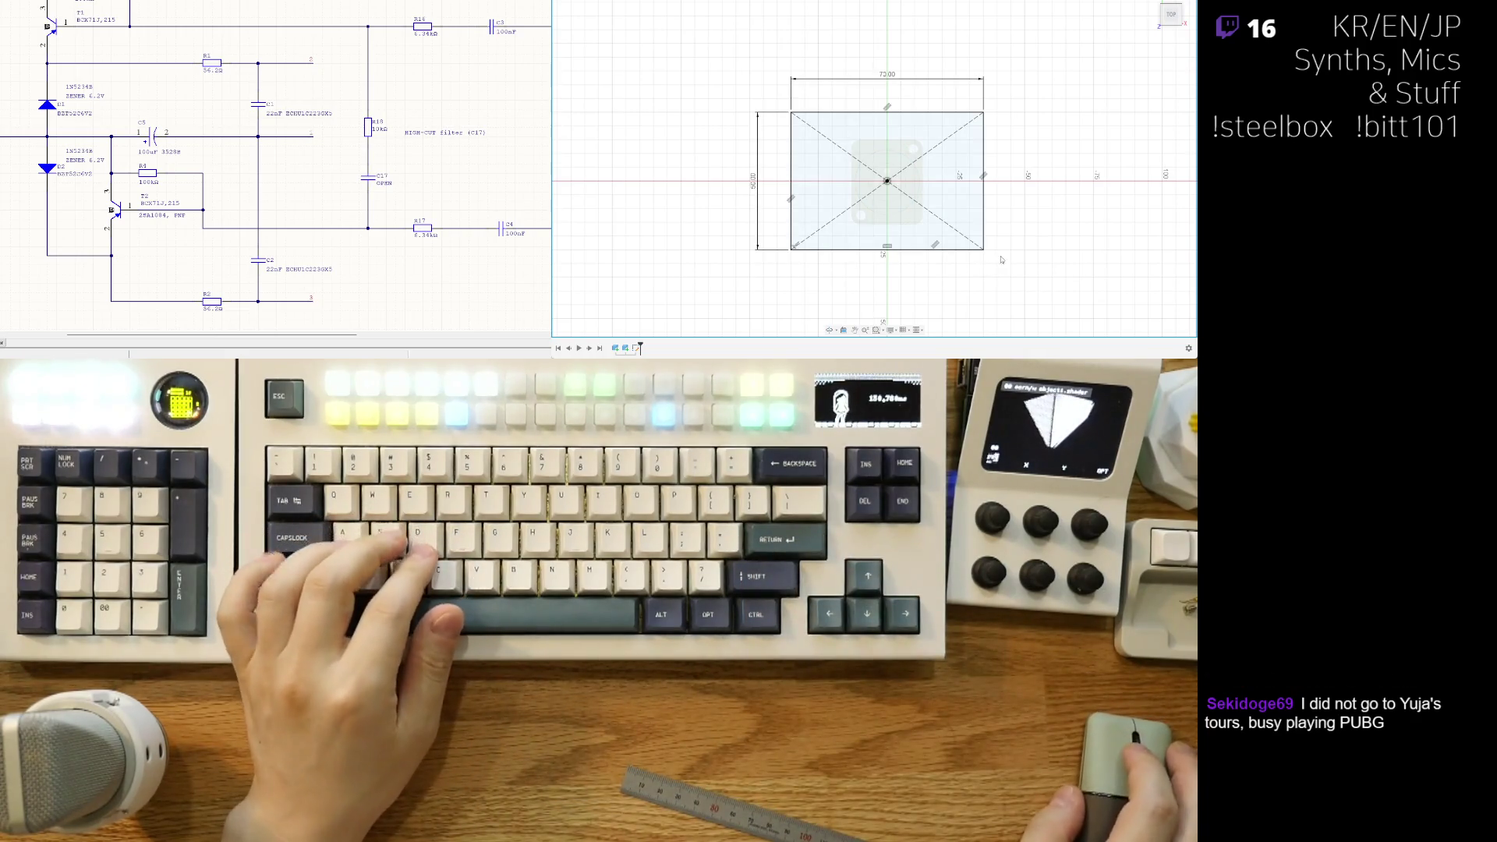
# Step: Orbit around the new rectangle sketch and snap to the front view
pyautogui.keyDown('shift'); pyautogui.moveTo(1012, 266); pyautogui.dragTo(997, 178, button='middle'); pyautogui.keyUp('shift')
pyautogui.moveTo(1125, 226); pyautogui.dragTo(1160, 185, button='middle')
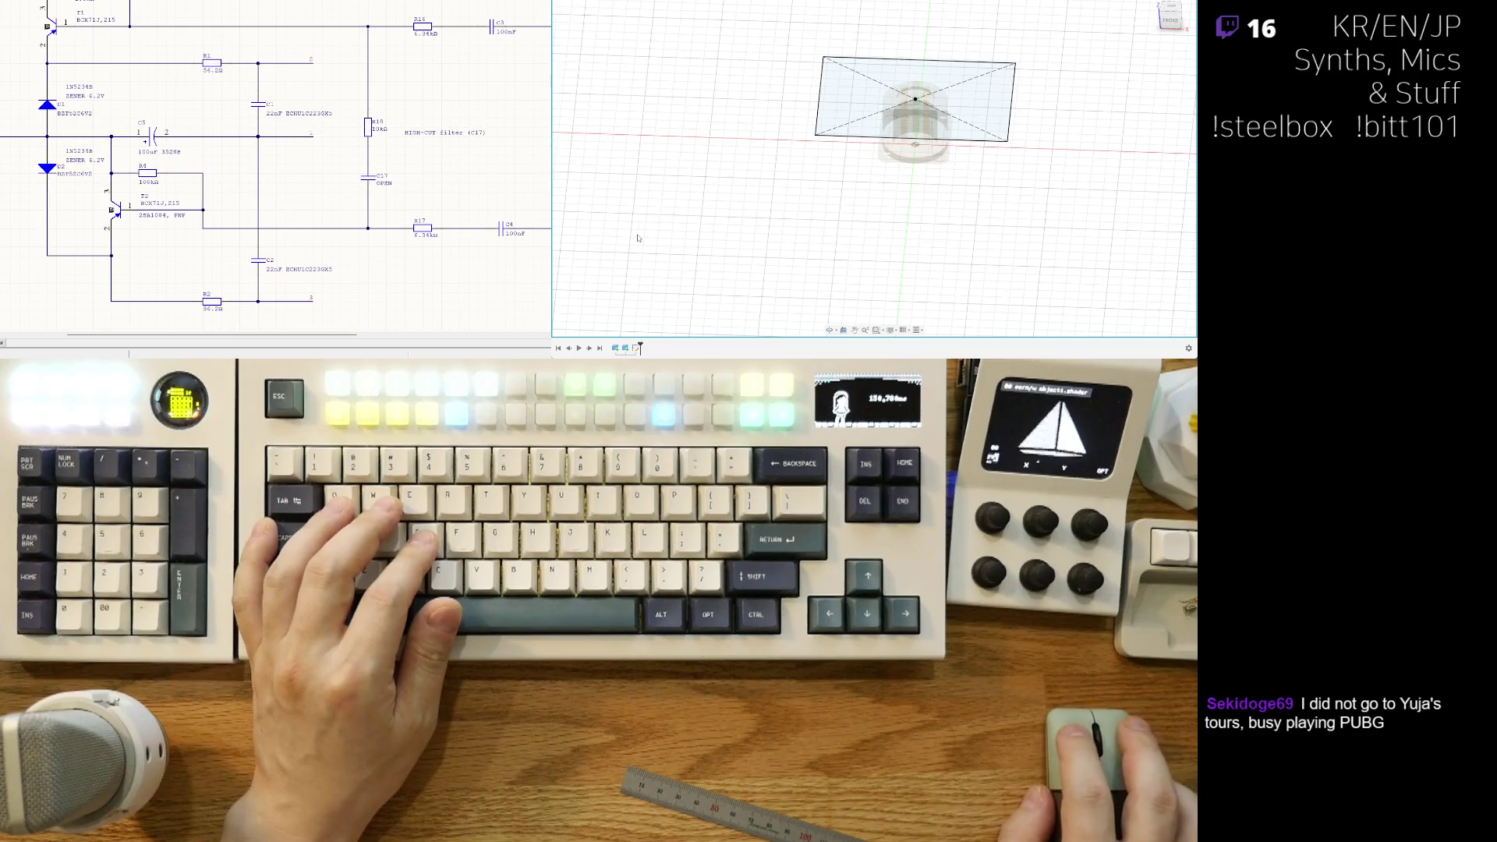
pyautogui.keyDown('shift'); pyautogui.moveTo(881, 176); pyautogui.dragTo(1104, 84, button='middle'); pyautogui.keyUp('shift')
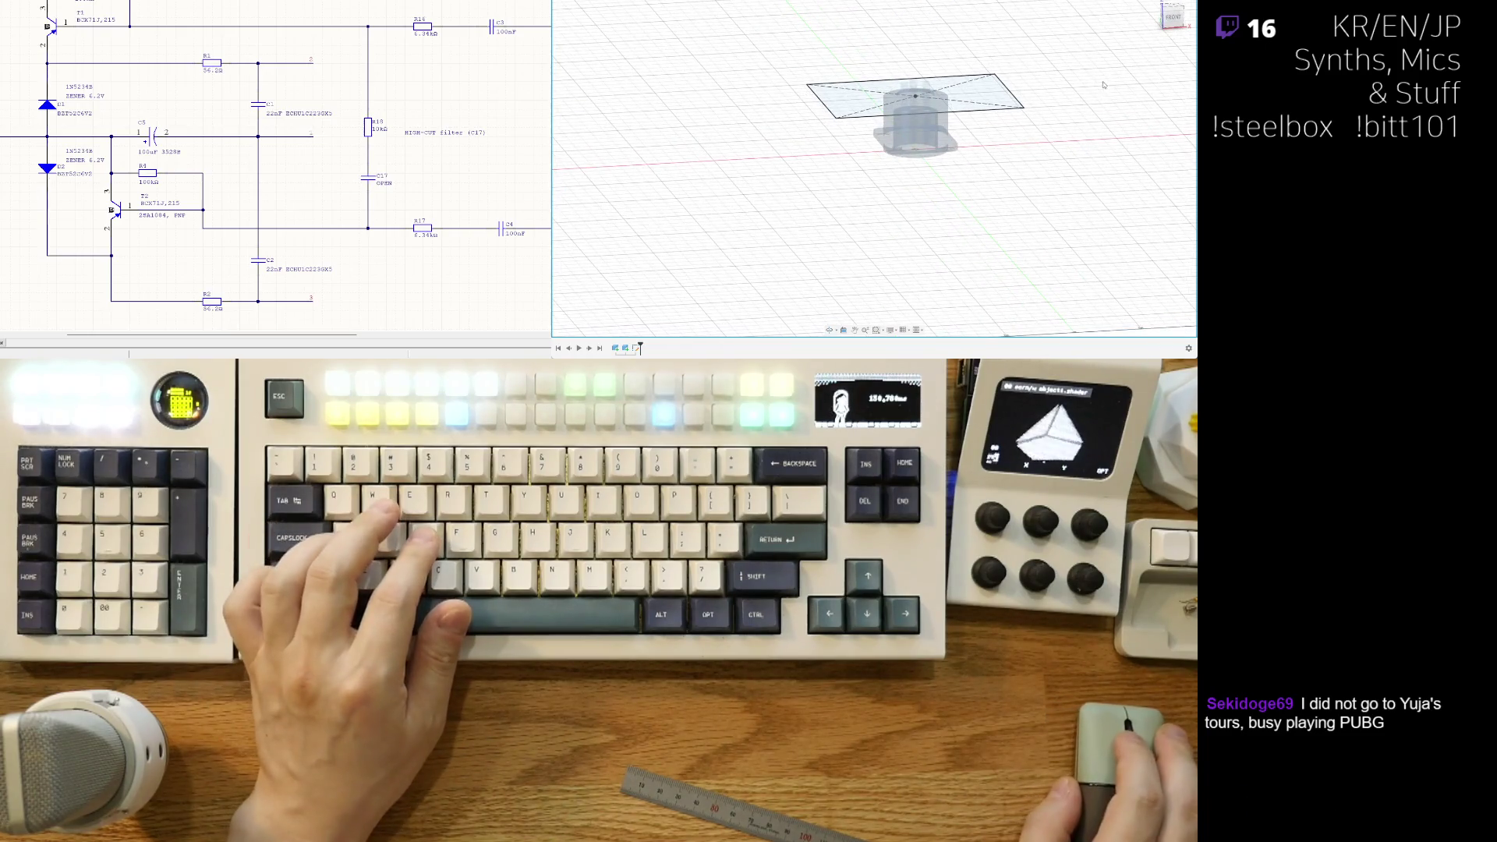
pyautogui.click(1172, 18)
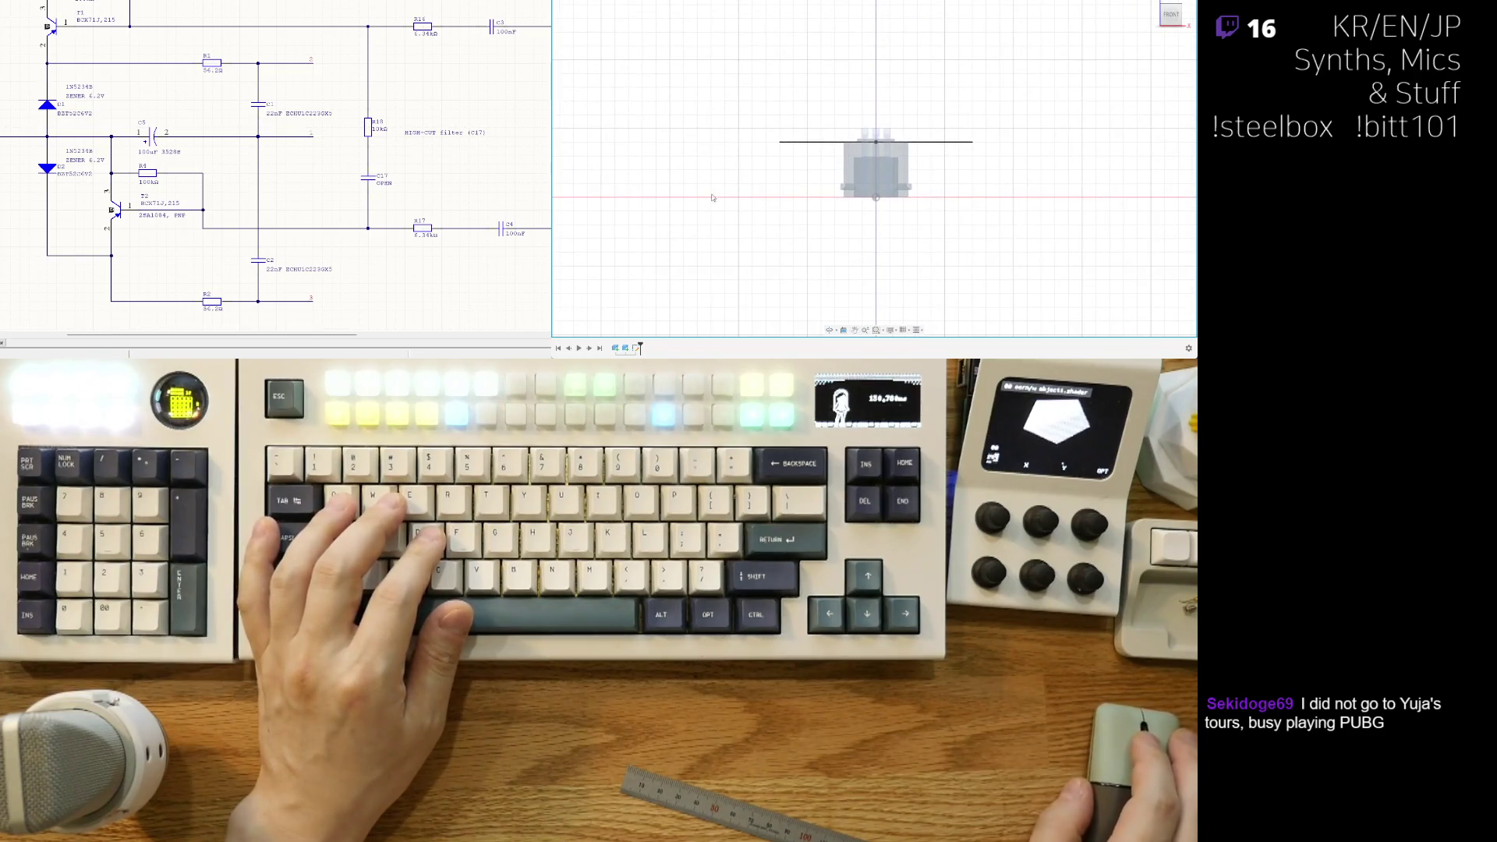
# Step: Select the rectangle sketch in the timeline and reopen it for editing
pyautogui.press('e')
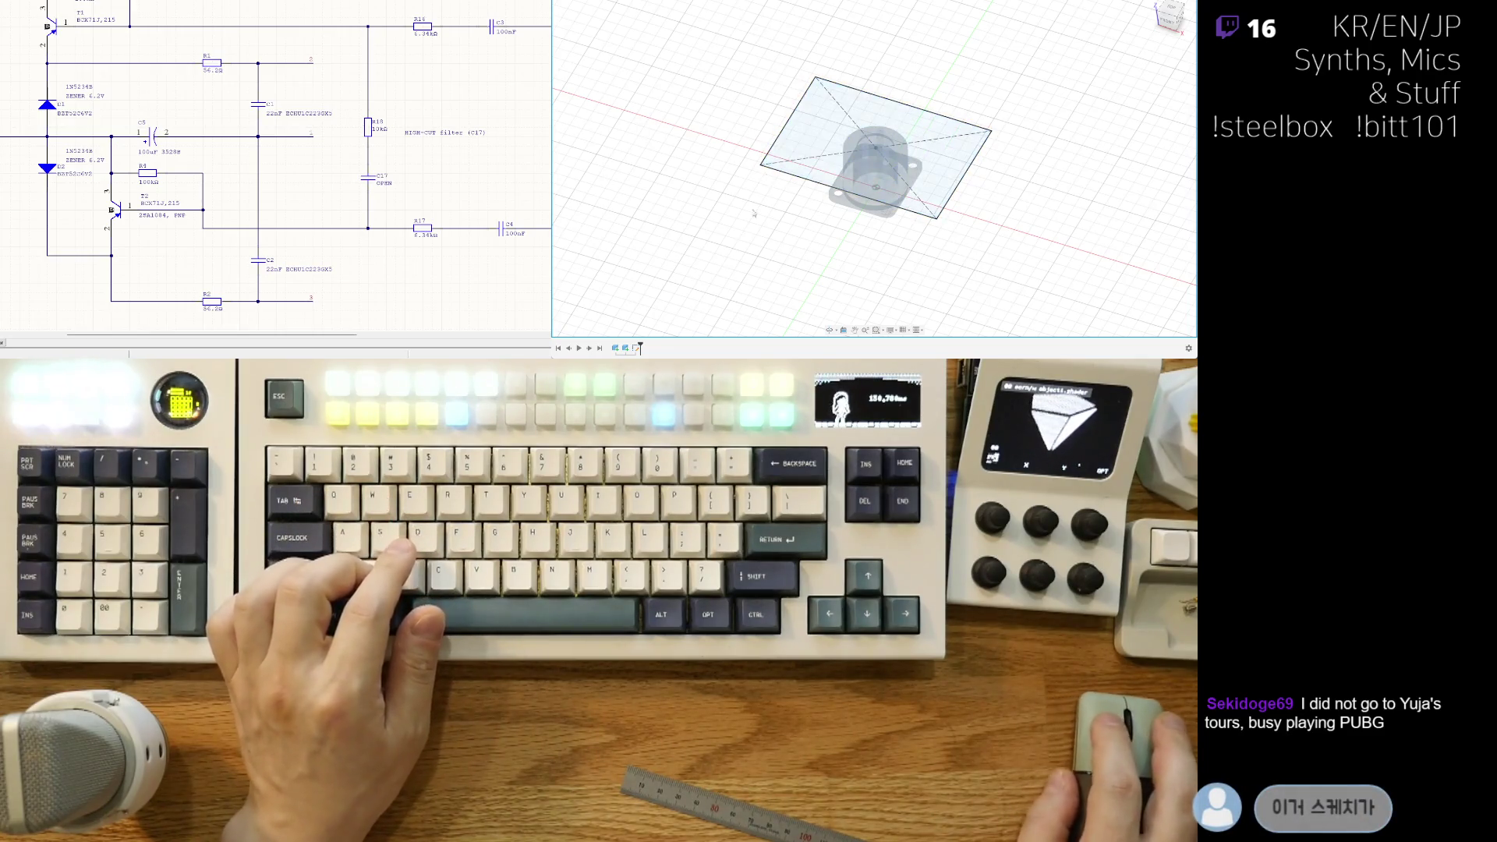
pyautogui.click(635, 348)
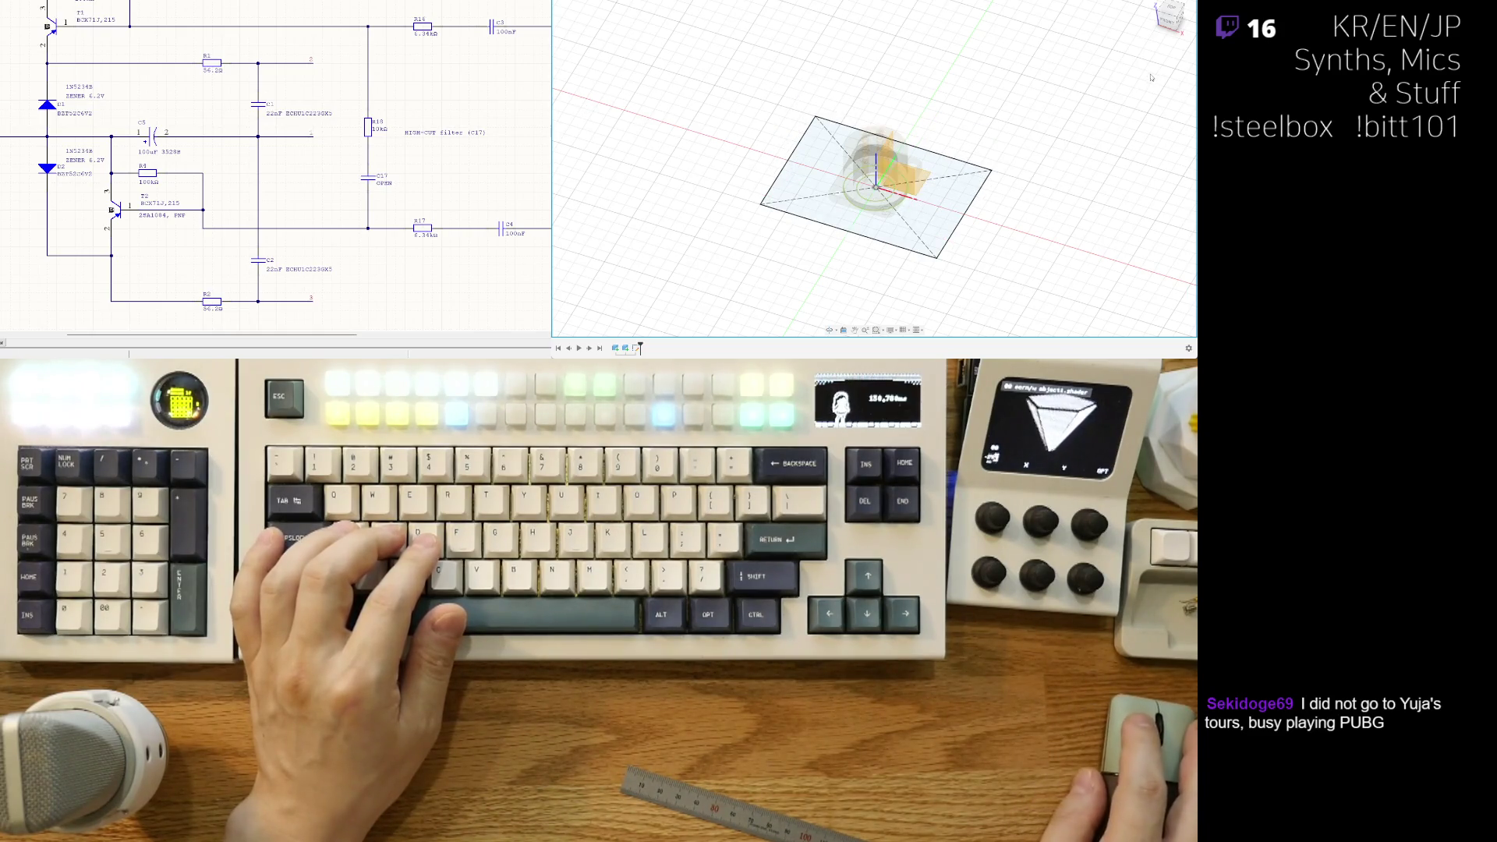
pyautogui.moveTo(968, 261)
pyautogui.keyDown('shift'); pyautogui.mouseDown(button='middle')
pyautogui.moveTo(987, 233)
pyautogui.moveTo(832, 238)
pyautogui.mouseUp(button='middle'); pyautogui.keyUp('shift')
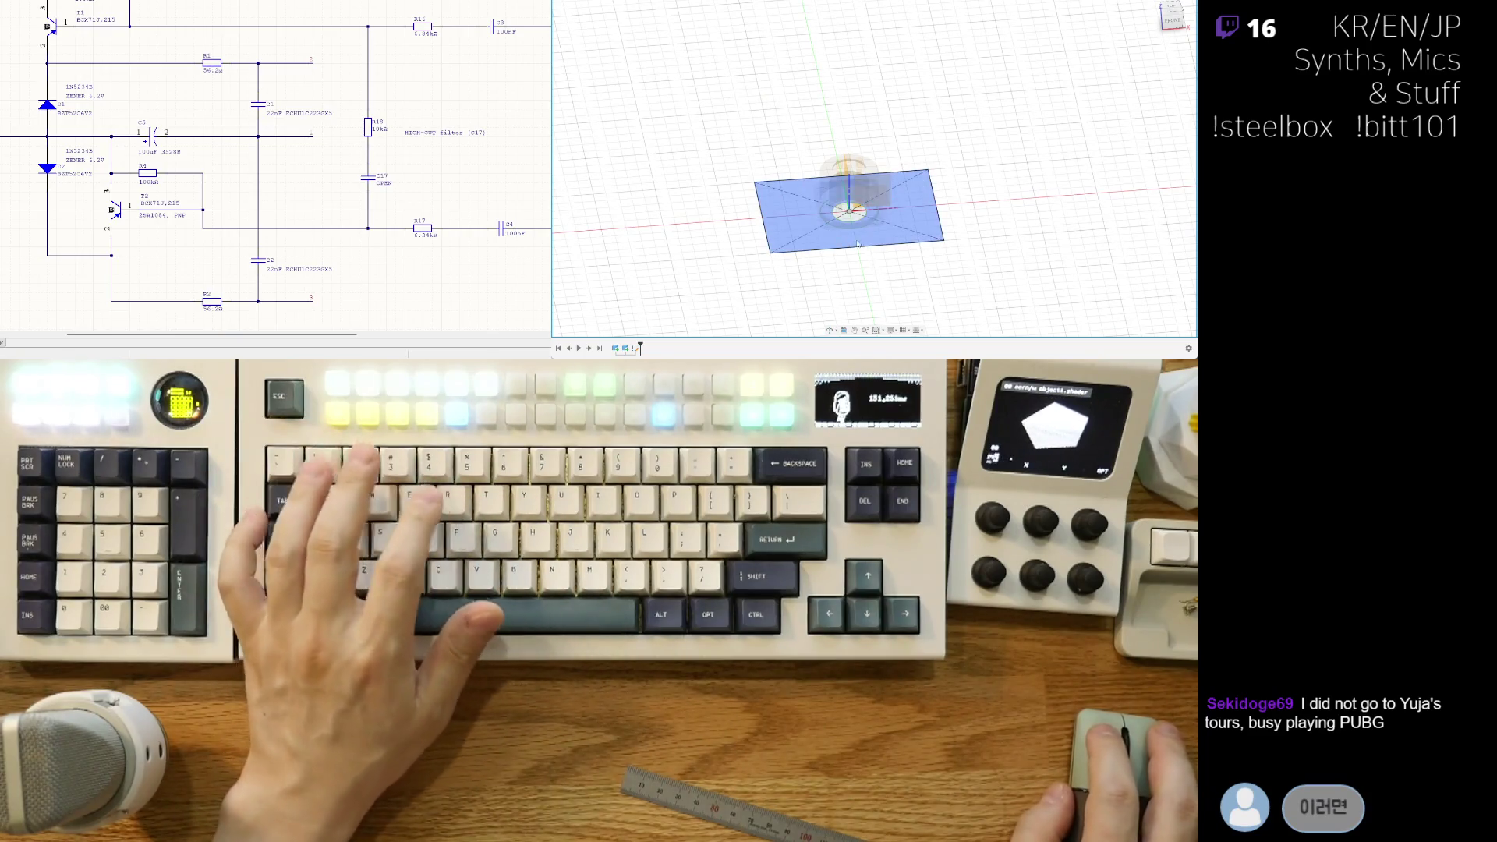
pyautogui.keyDown('shift'); pyautogui.moveTo(988, 189); pyautogui.dragTo(853, 197, button='middle'); pyautogui.keyUp('shift')
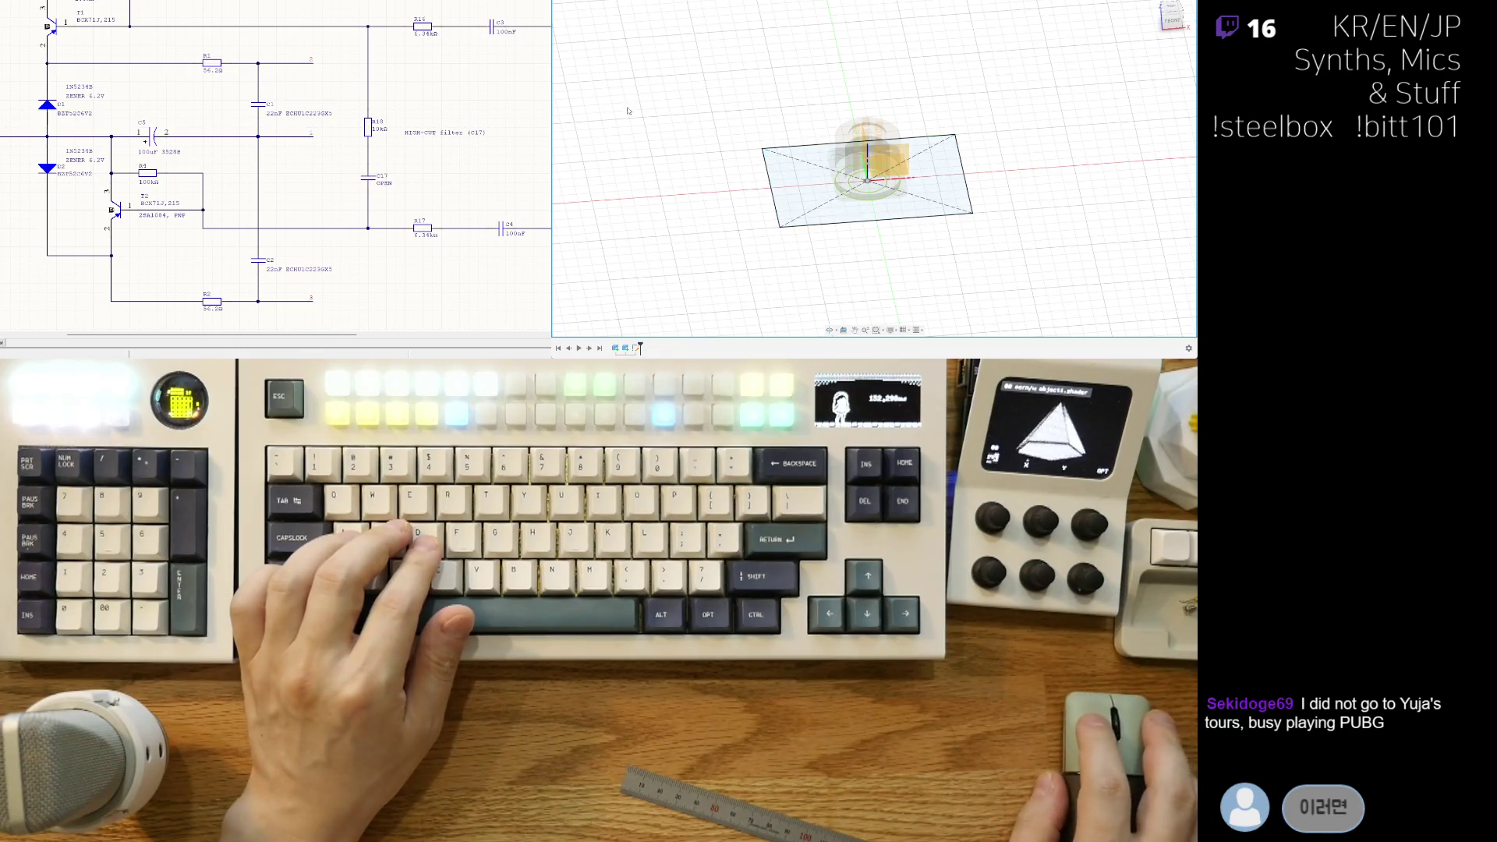
pyautogui.doubleClick(788, 164)
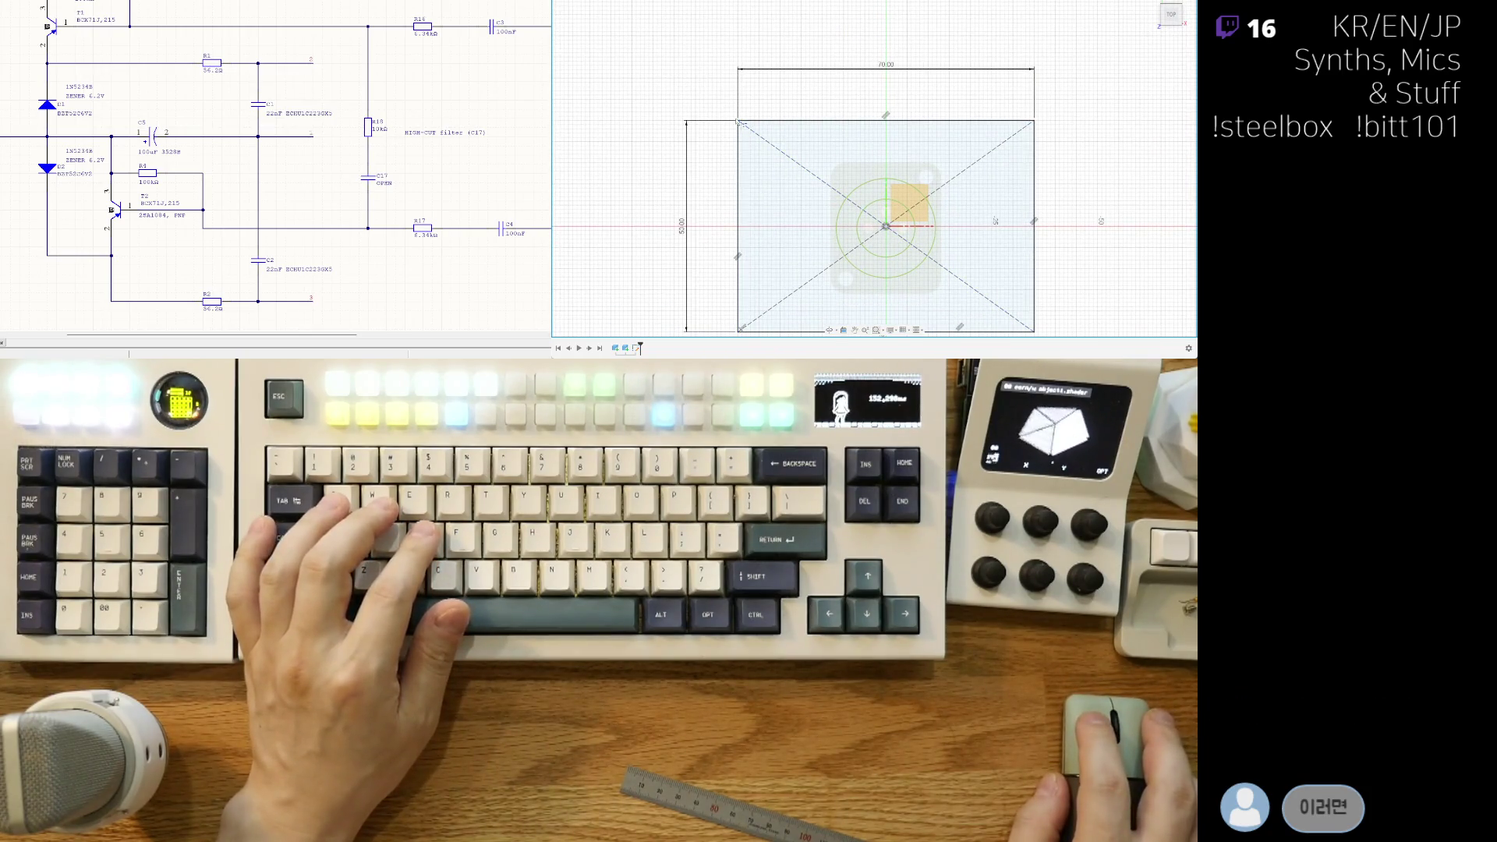
# Step: Fillet the outline's top-left corner at R25, plus the top-right and bottom-right corners
pyautogui.click(740, 137)
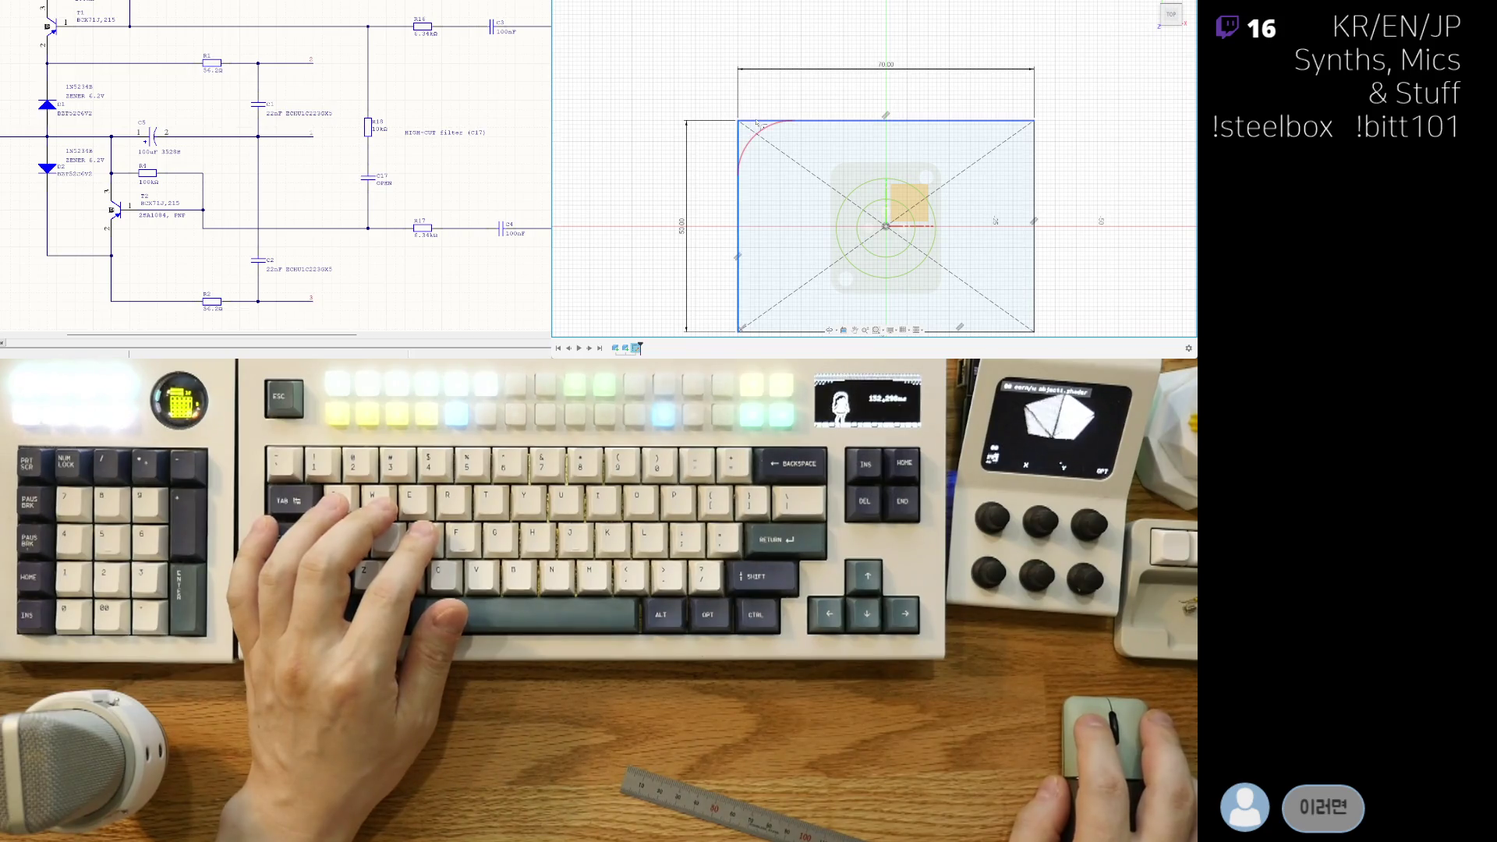
pyautogui.click(756, 121)
pyautogui.scroll(-2, 969, 148)
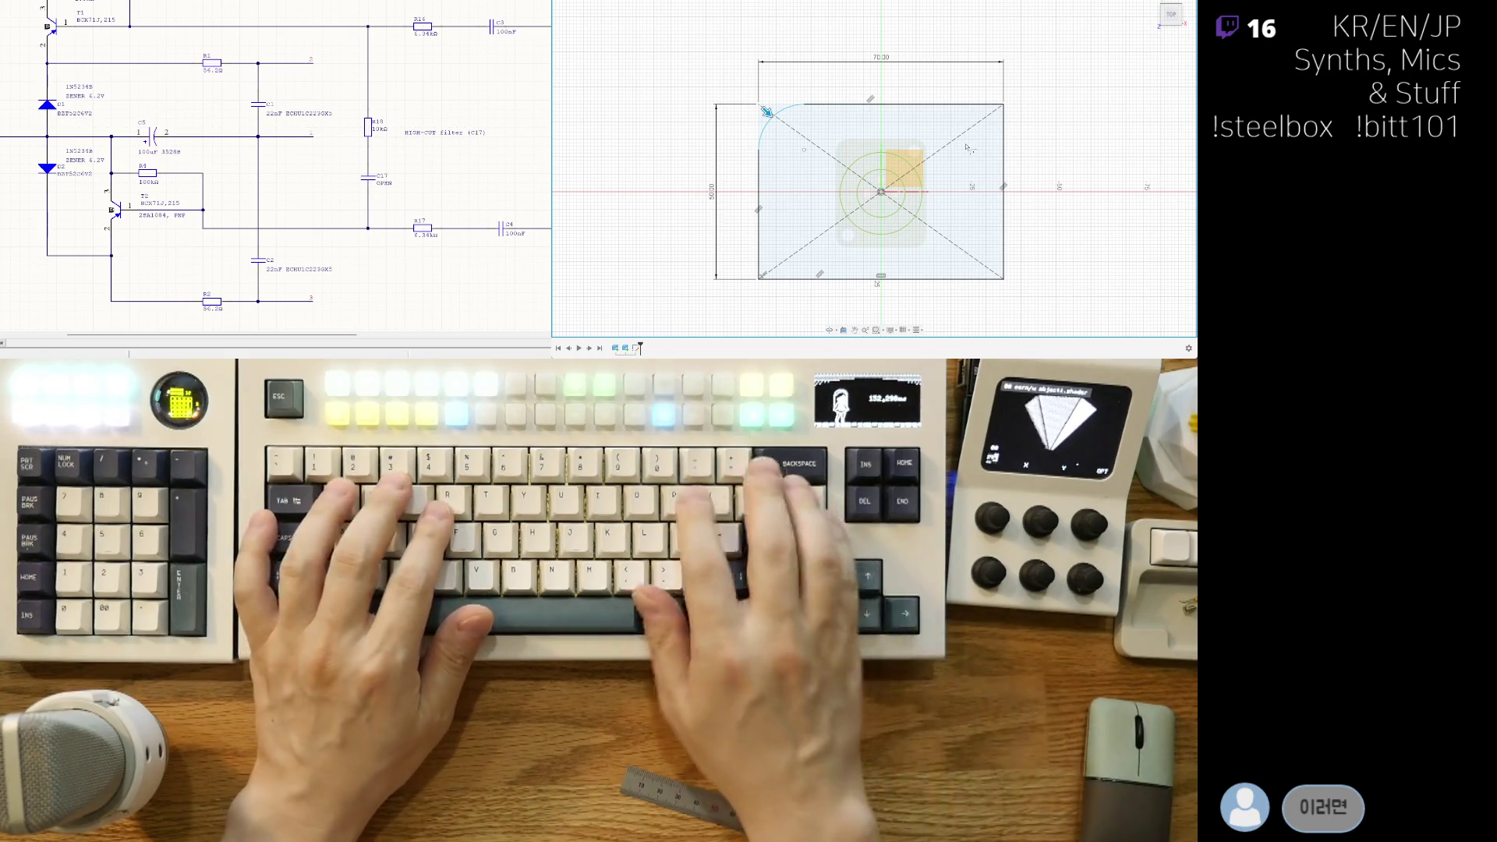
pyautogui.moveTo(767, 112)
pyautogui.mouseDown()
pyautogui.moveTo(793, 137)
pyautogui.moveTo(784, 127)
pyautogui.mouseUp()
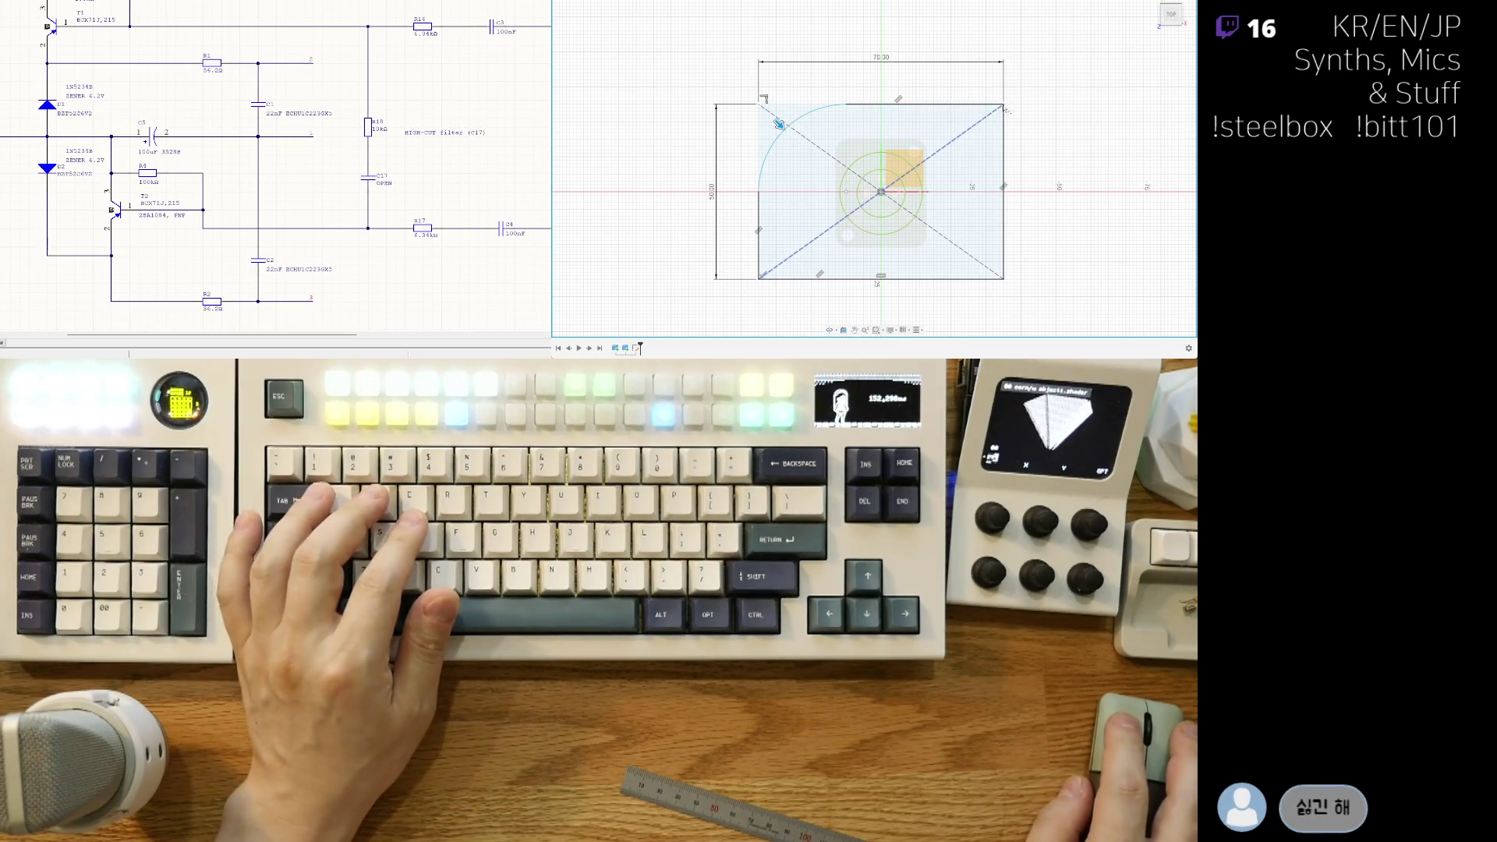
pyautogui.click(1006, 119)
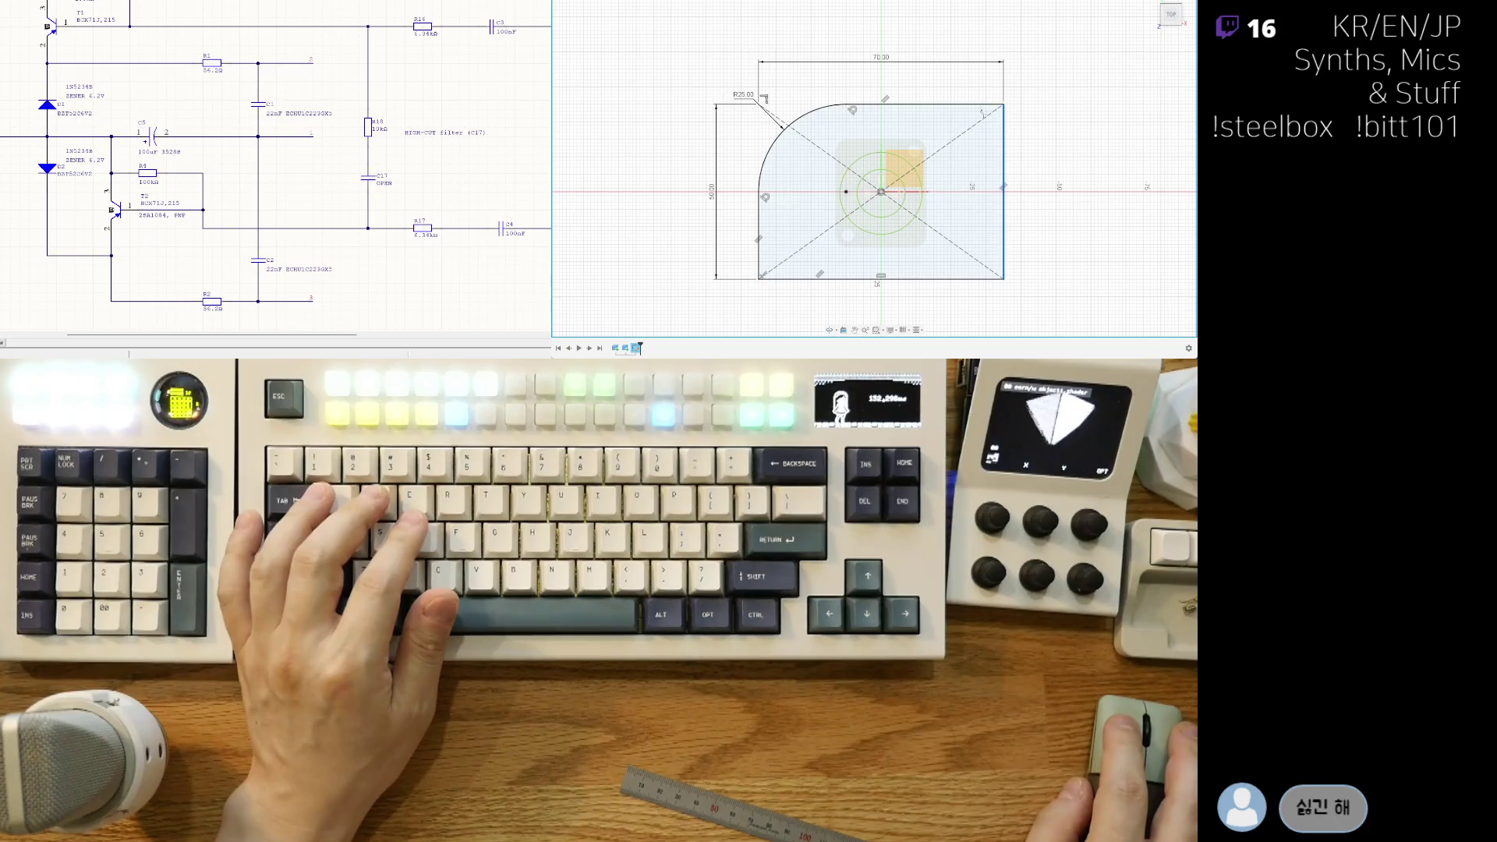
pyautogui.click(981, 110)
pyautogui.press('Return')
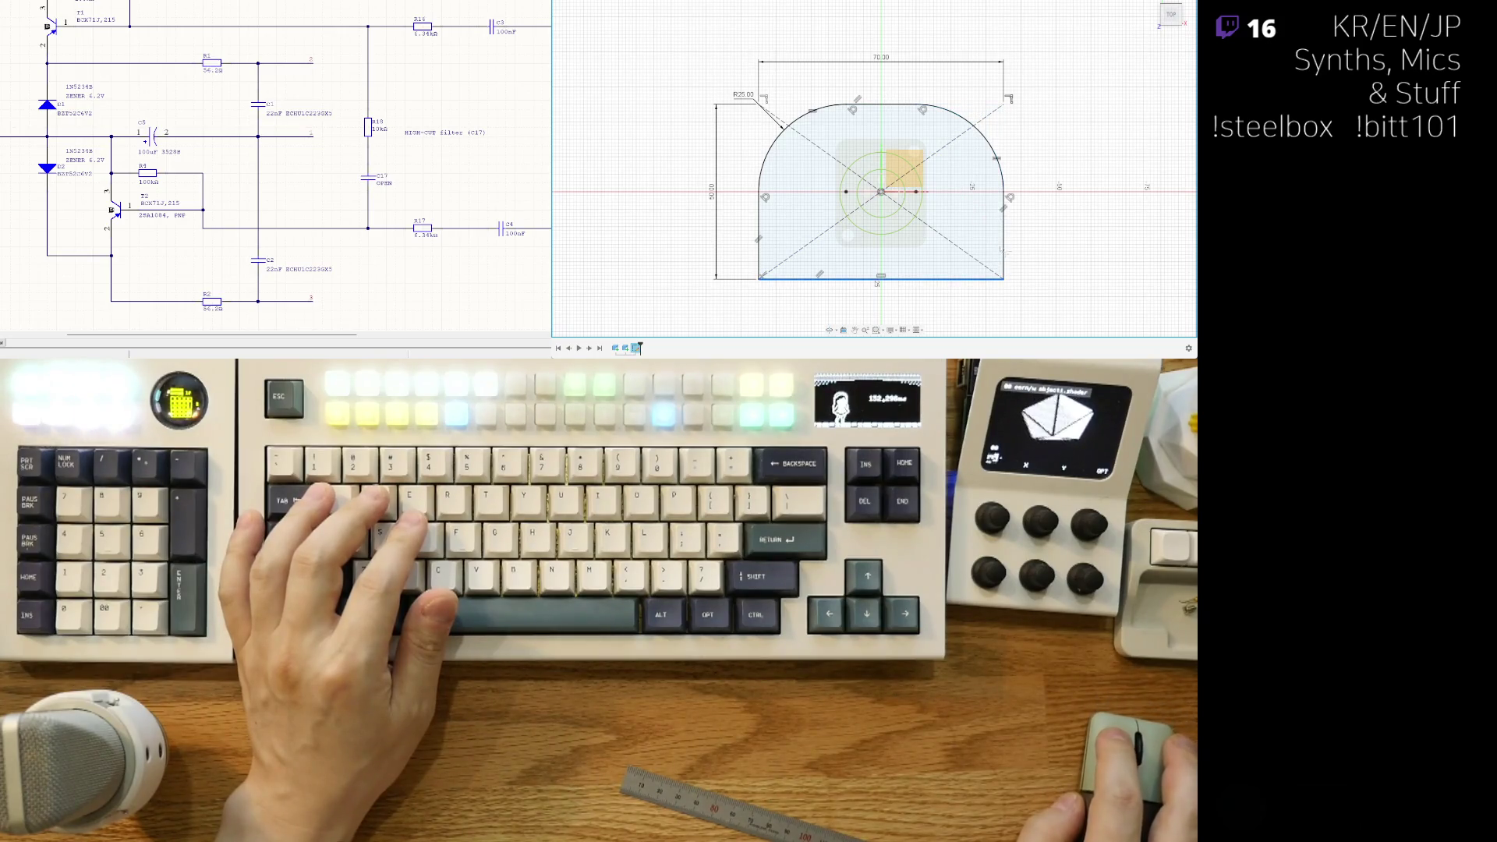
pyautogui.click(1004, 246)
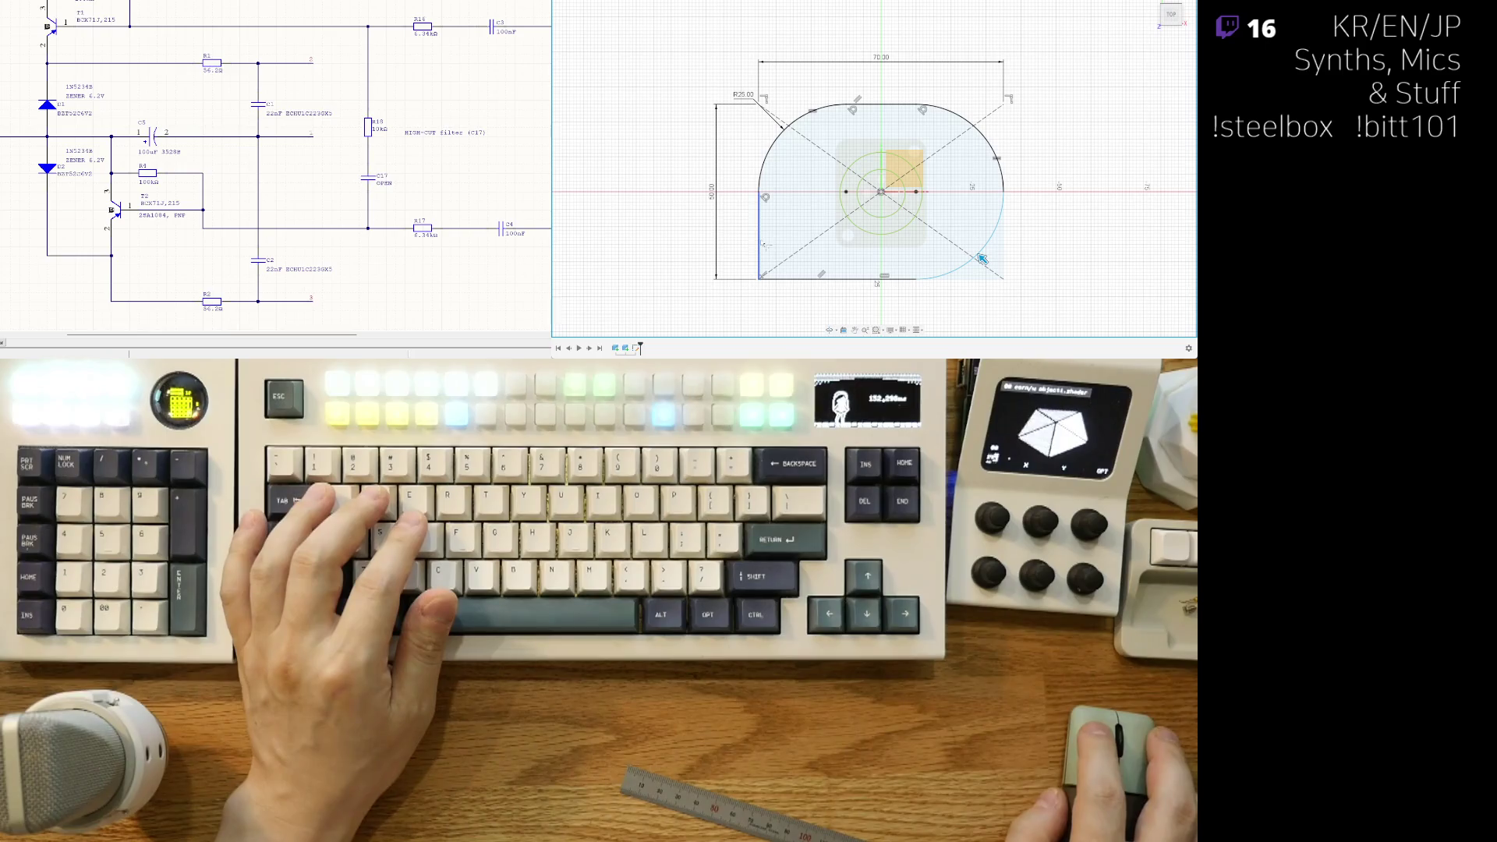
pyautogui.press('Return')
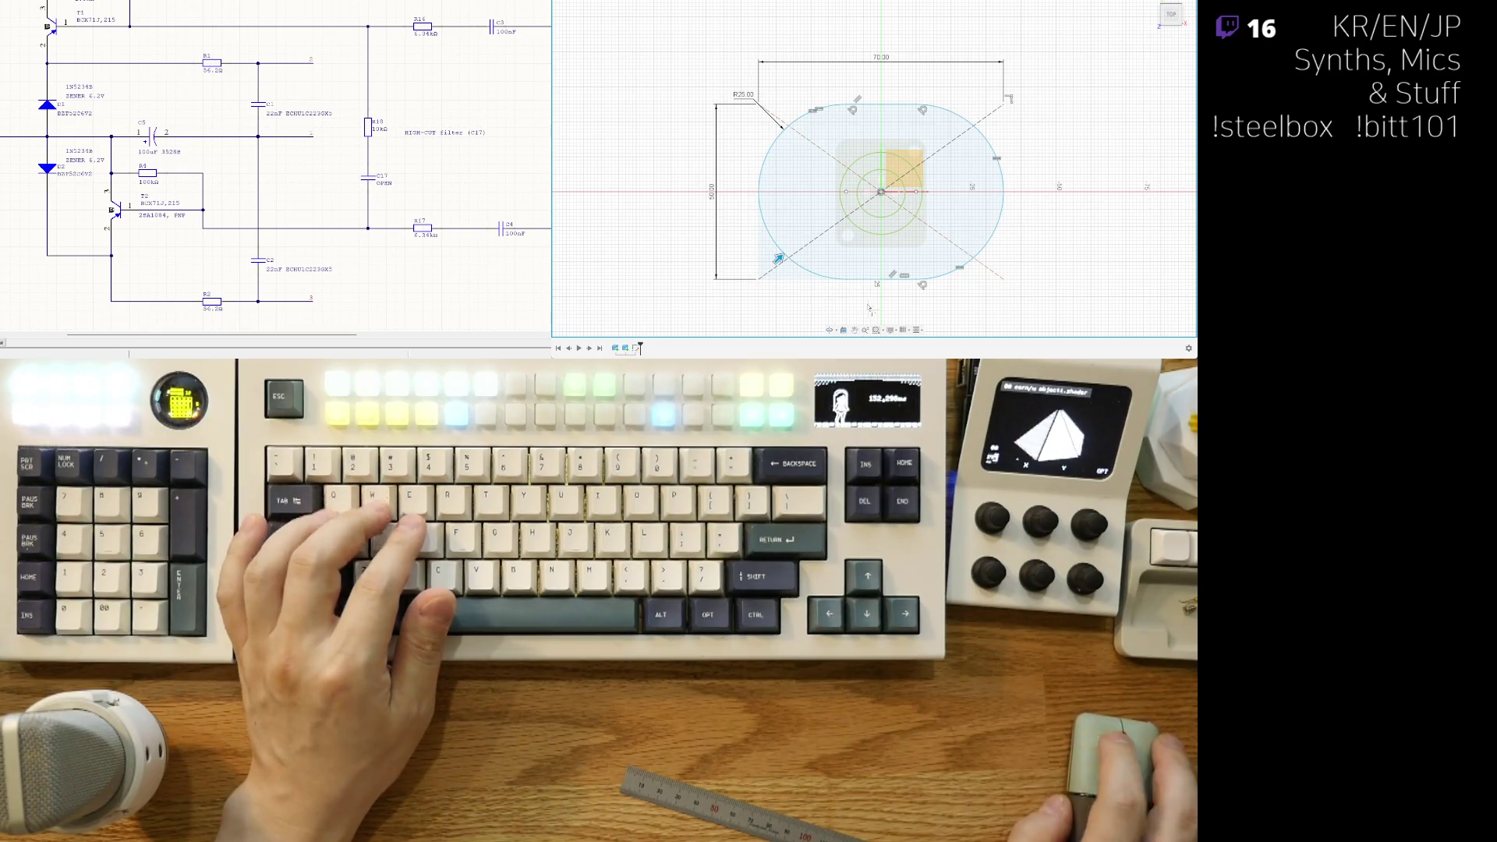
pyautogui.moveTo(819, 283)
pyautogui.keyDown('shift'); pyautogui.mouseDown(button='middle')
pyautogui.moveTo(1000, 224)
pyautogui.moveTo(933, 277)
pyautogui.moveTo(935, 250)
pyautogui.moveTo(939, 273)
pyautogui.moveTo(938, 253)
pyautogui.moveTo(940, 268)
pyautogui.moveTo(984, 231)
pyautogui.mouseUp(button='middle'); pyautogui.keyUp('shift')
# Step: Undo the rounded corners, then round only the rectangle's top-left corner
pyautogui.hotkey('ctrl', 'z')
pyautogui.hotkey('ctrl', 'z')
pyautogui.hotkey('ctrl', 'z')
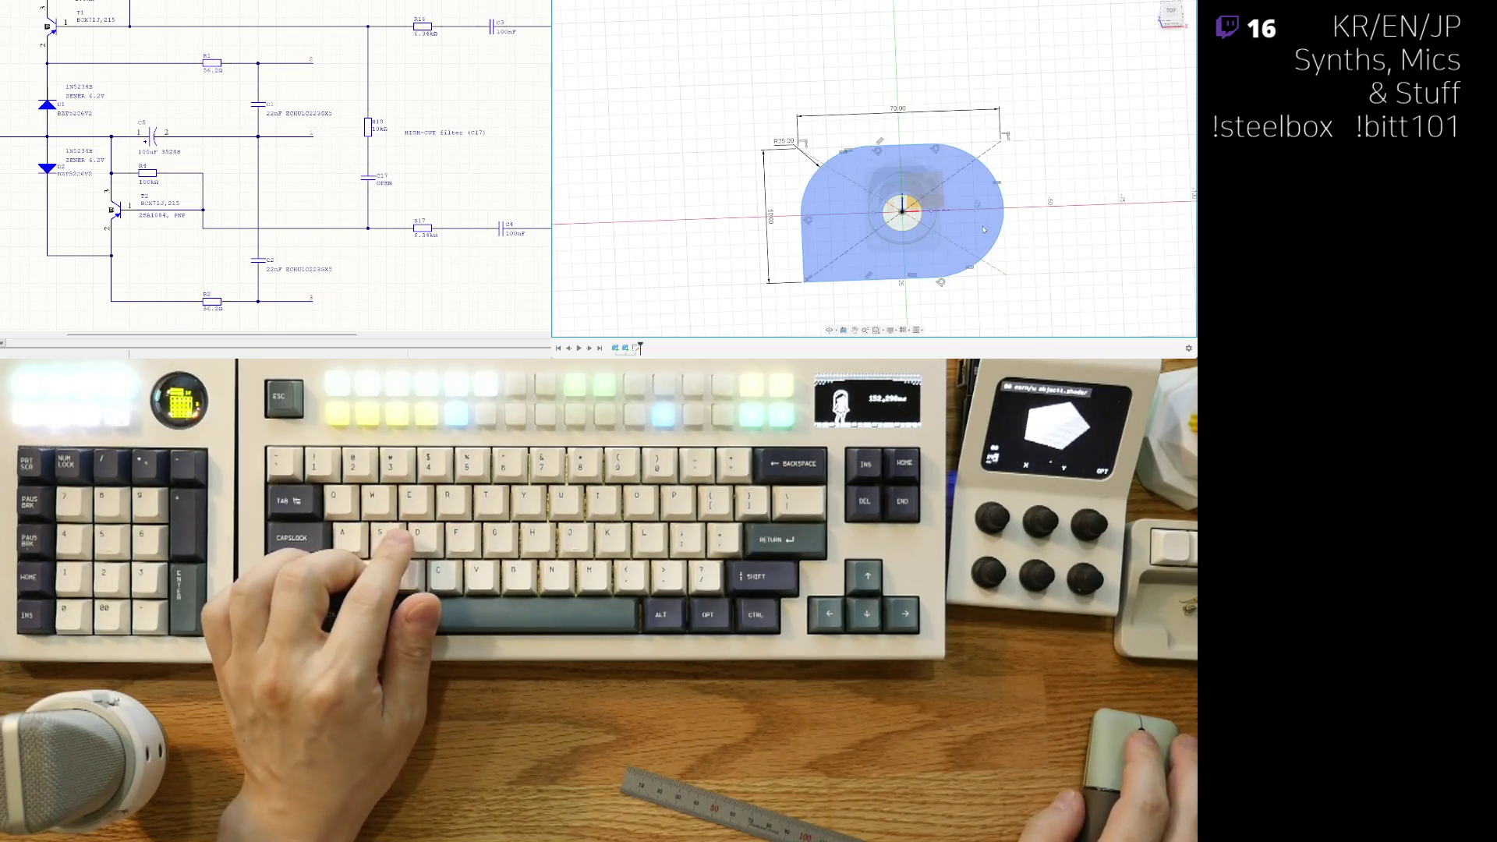
pyautogui.moveTo(871, 153); pyautogui.dragTo(863, 136, button='middle')
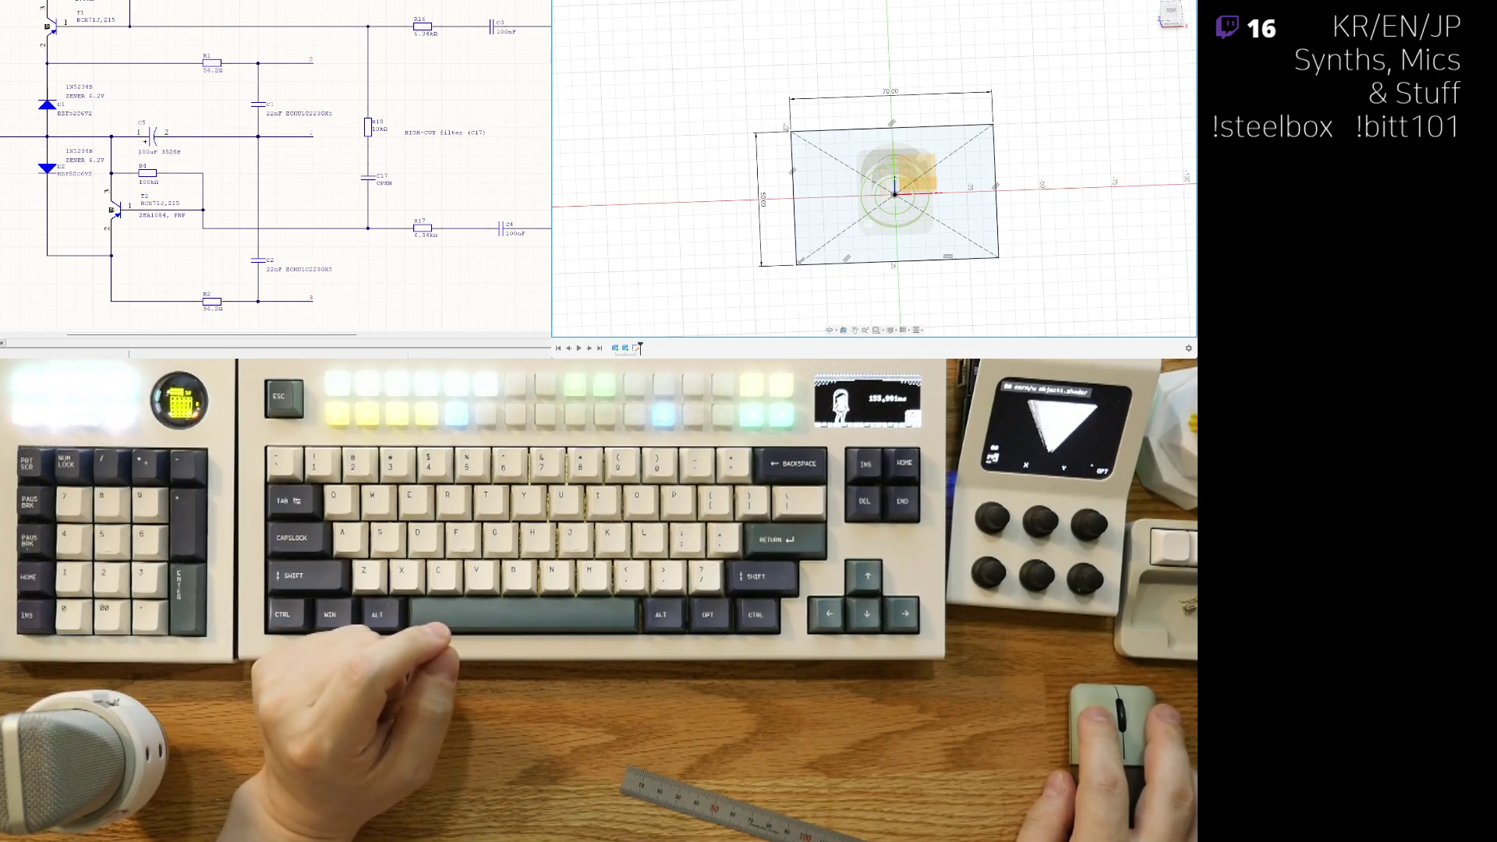
pyautogui.click(810, 133)
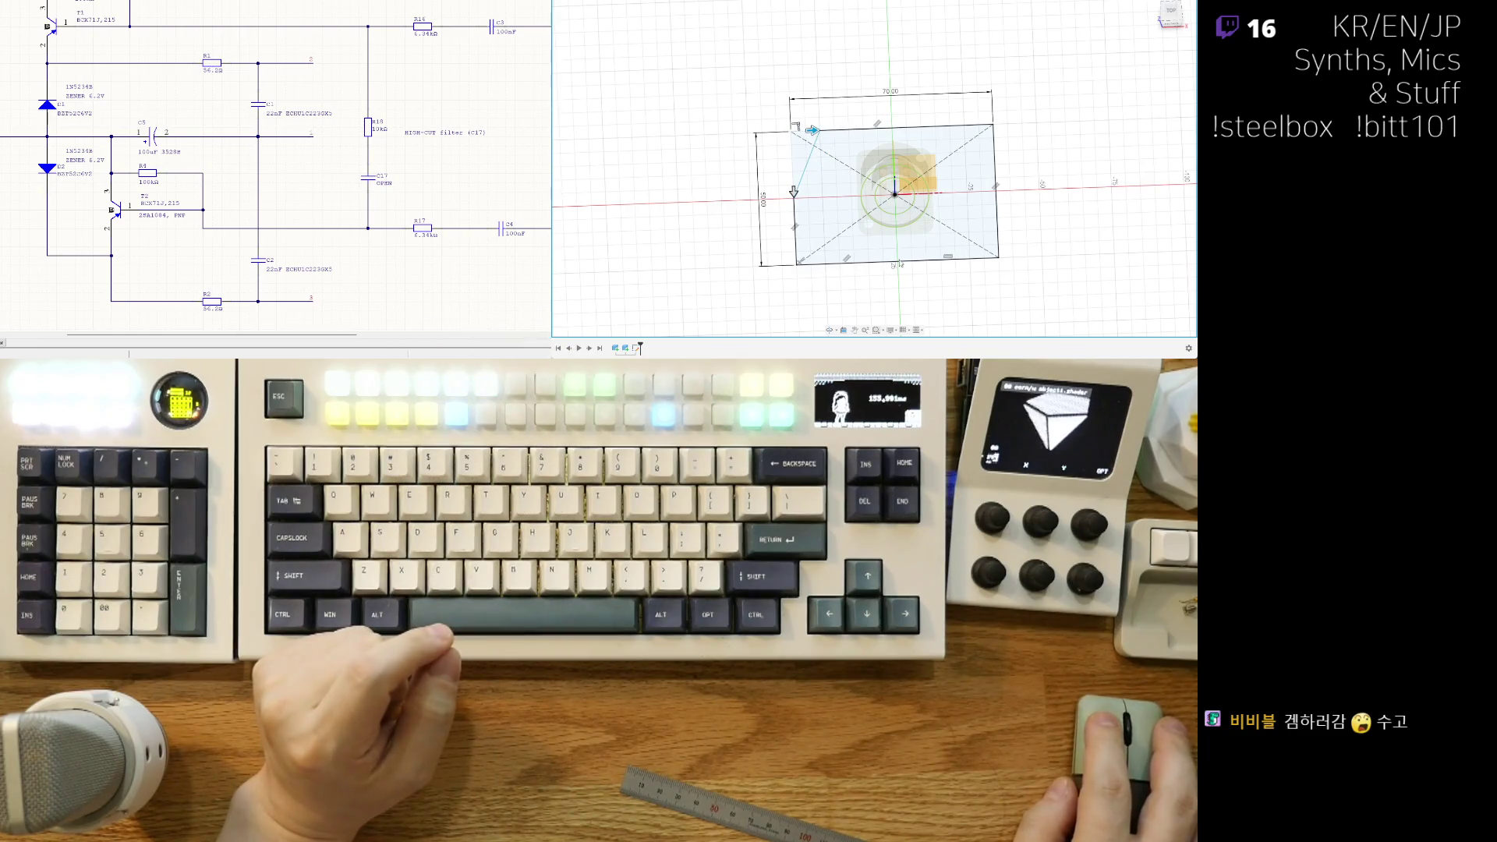
pyautogui.keyDown('shift'); pyautogui.moveTo(887, 282); pyautogui.dragTo(880, 308, button='middle'); pyautogui.keyUp('shift')
pyautogui.scroll(2, 792, 193)
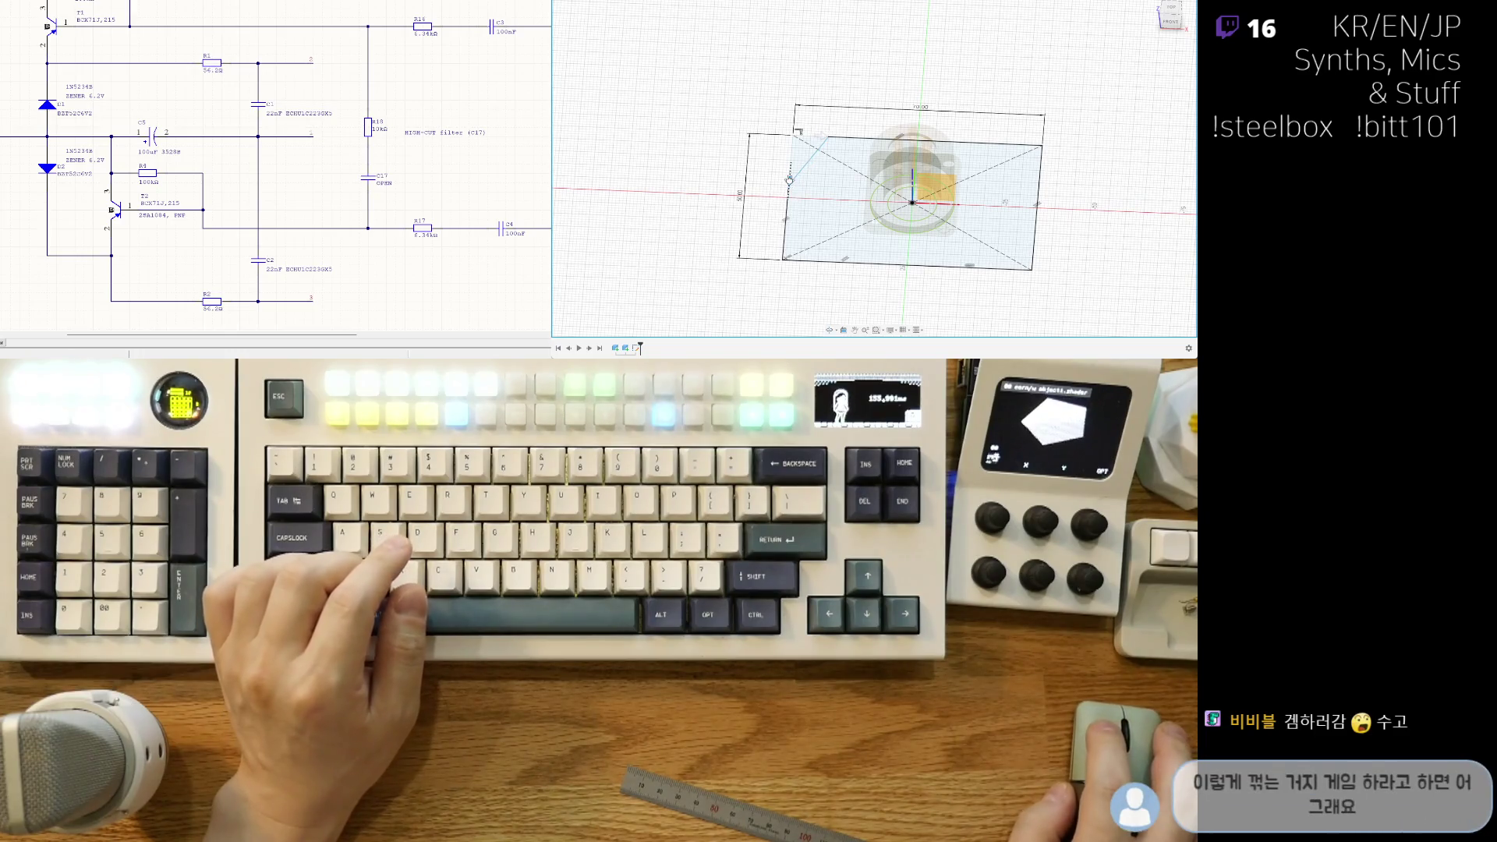
pyautogui.keyDown('shift'); pyautogui.moveTo(790, 179); pyautogui.dragTo(789, 151, button='middle'); pyautogui.keyUp('shift')
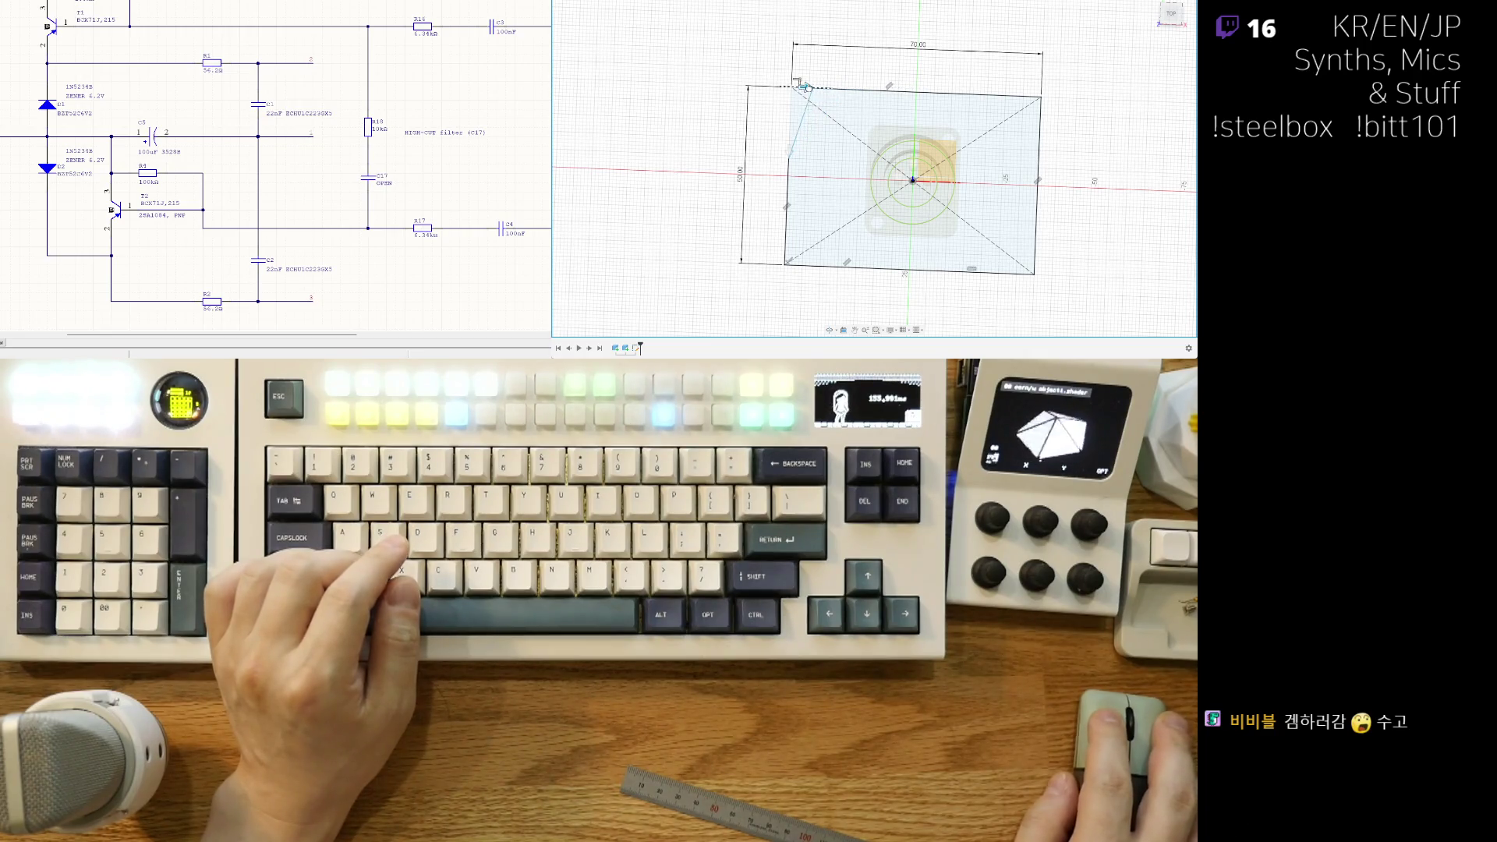
pyautogui.press('Escape')
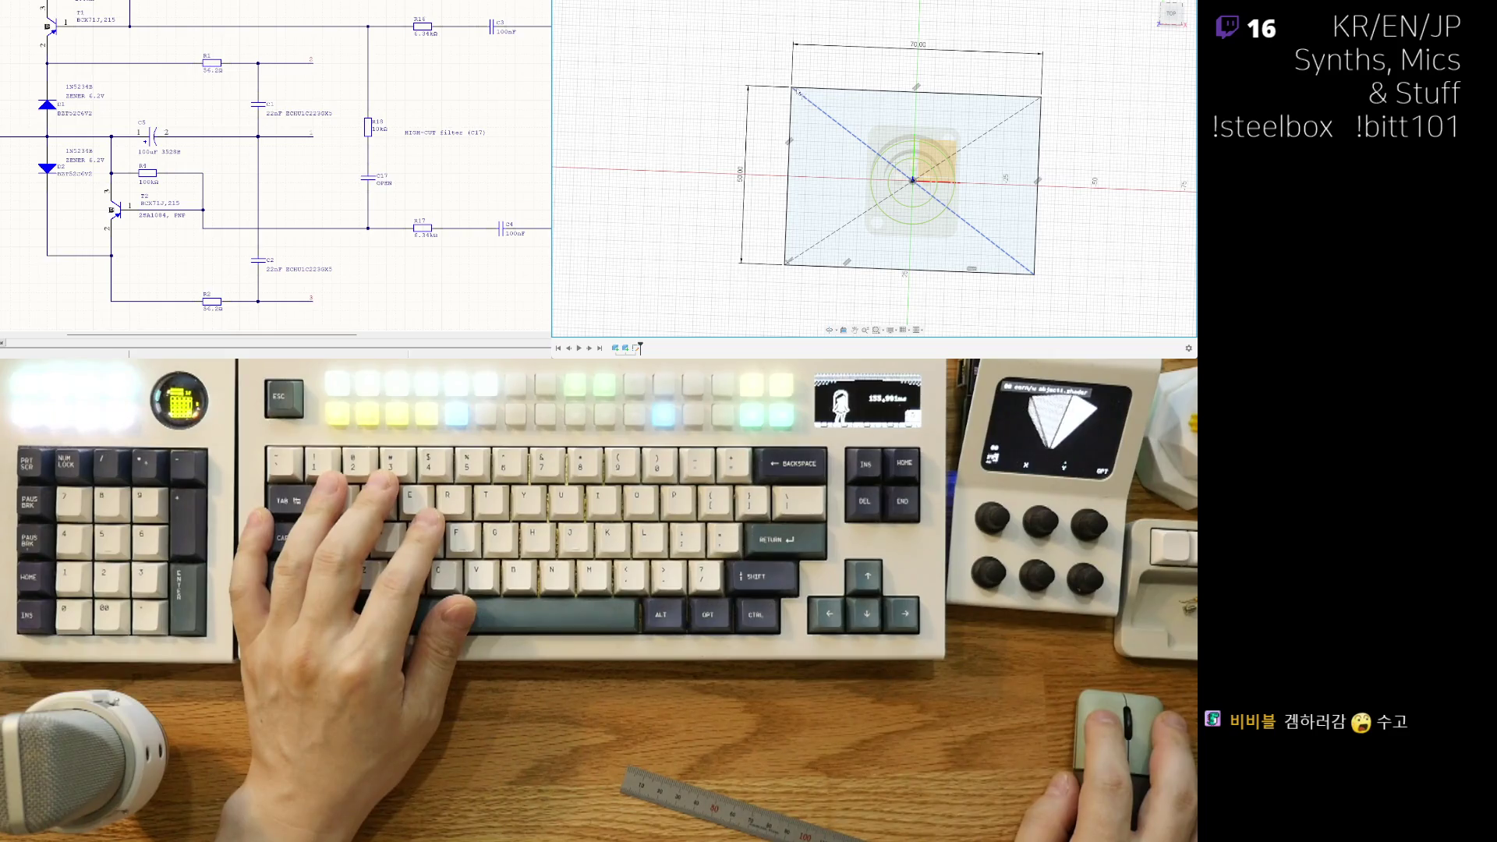
pyautogui.click(798, 94)
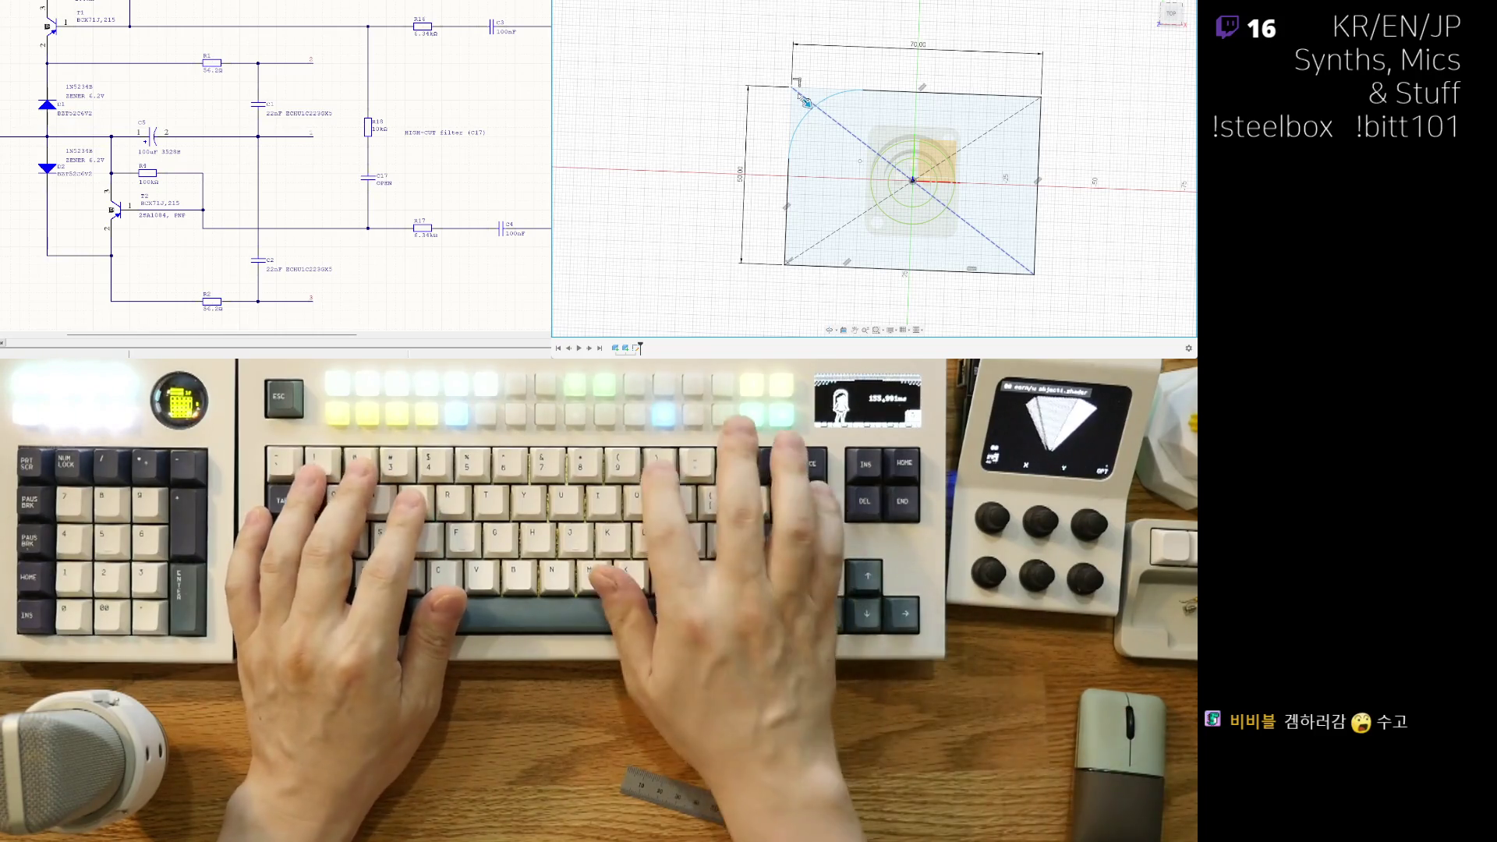
pyautogui.keyDown('shift'); pyautogui.moveTo(853, 215); pyautogui.dragTo(931, 216, button='middle'); pyautogui.keyUp('shift')
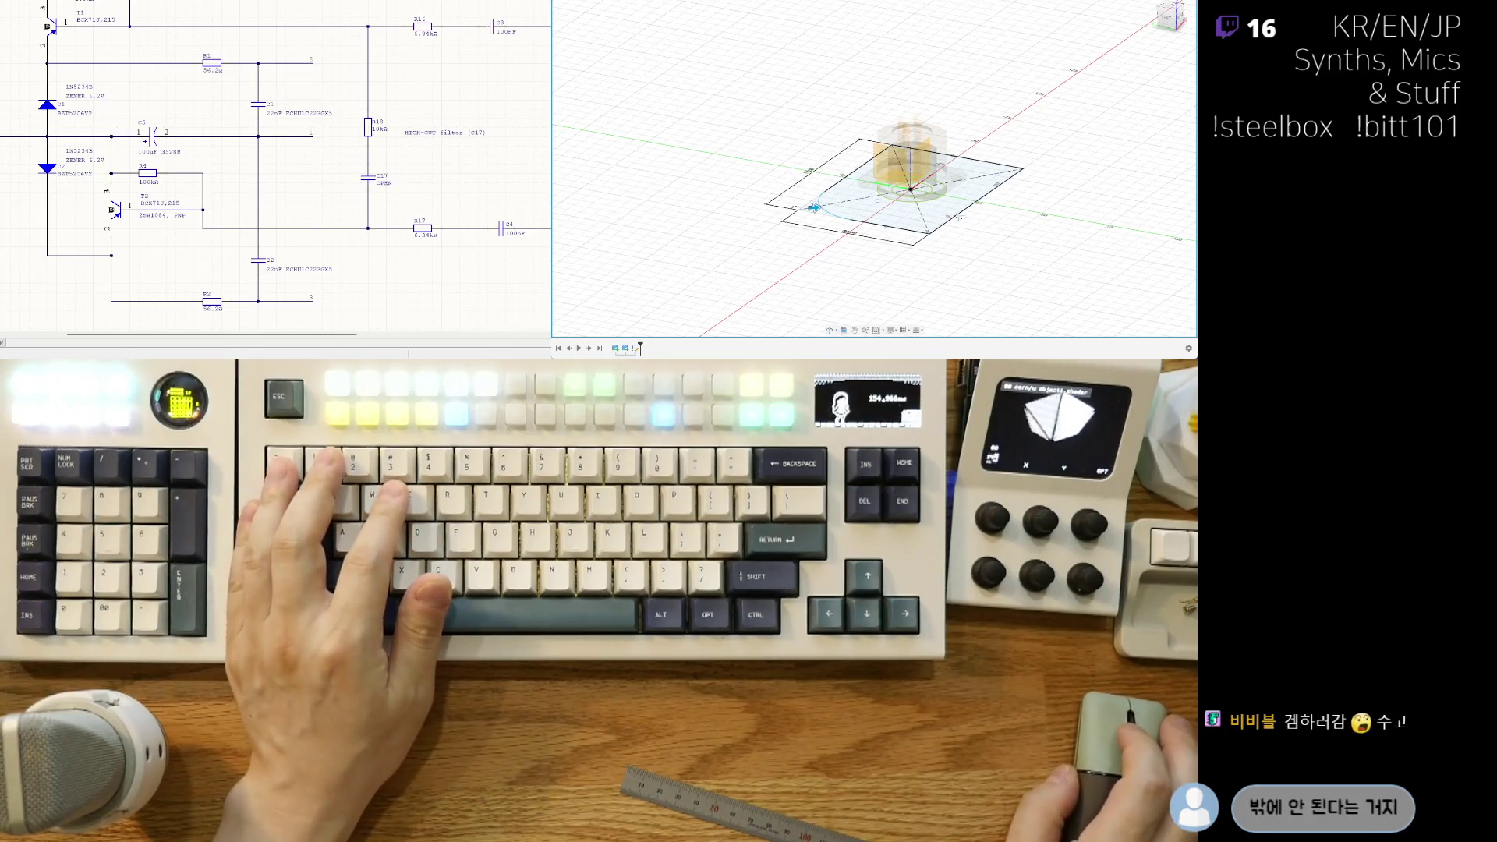
# Step: Extrude the 70 by 50 profile upward, adjusting the box height to enclose the connector
pyautogui.press('e')
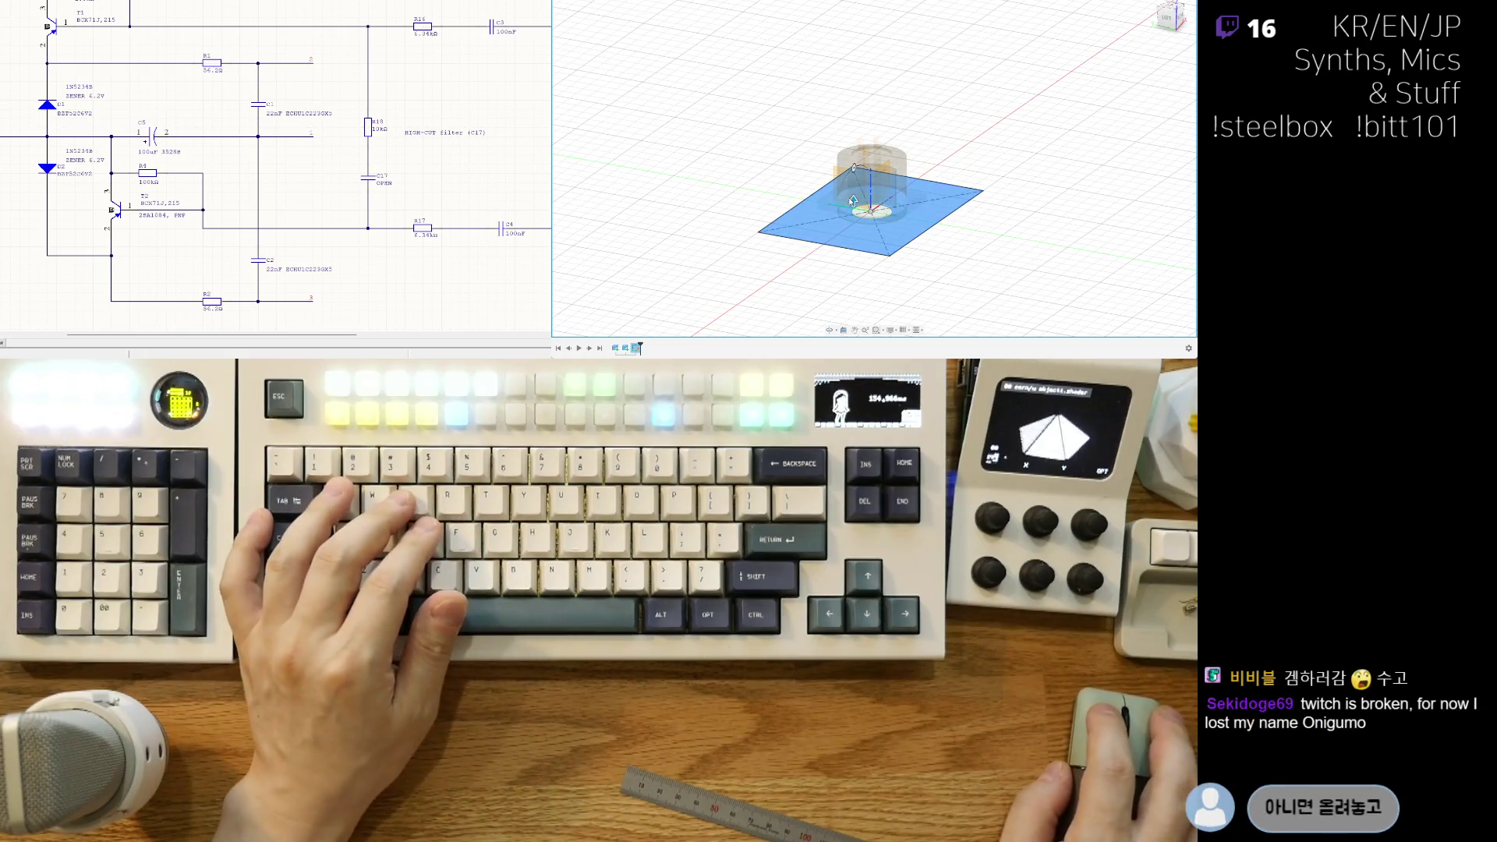
pyautogui.moveTo(853, 200); pyautogui.dragTo(855, 78)
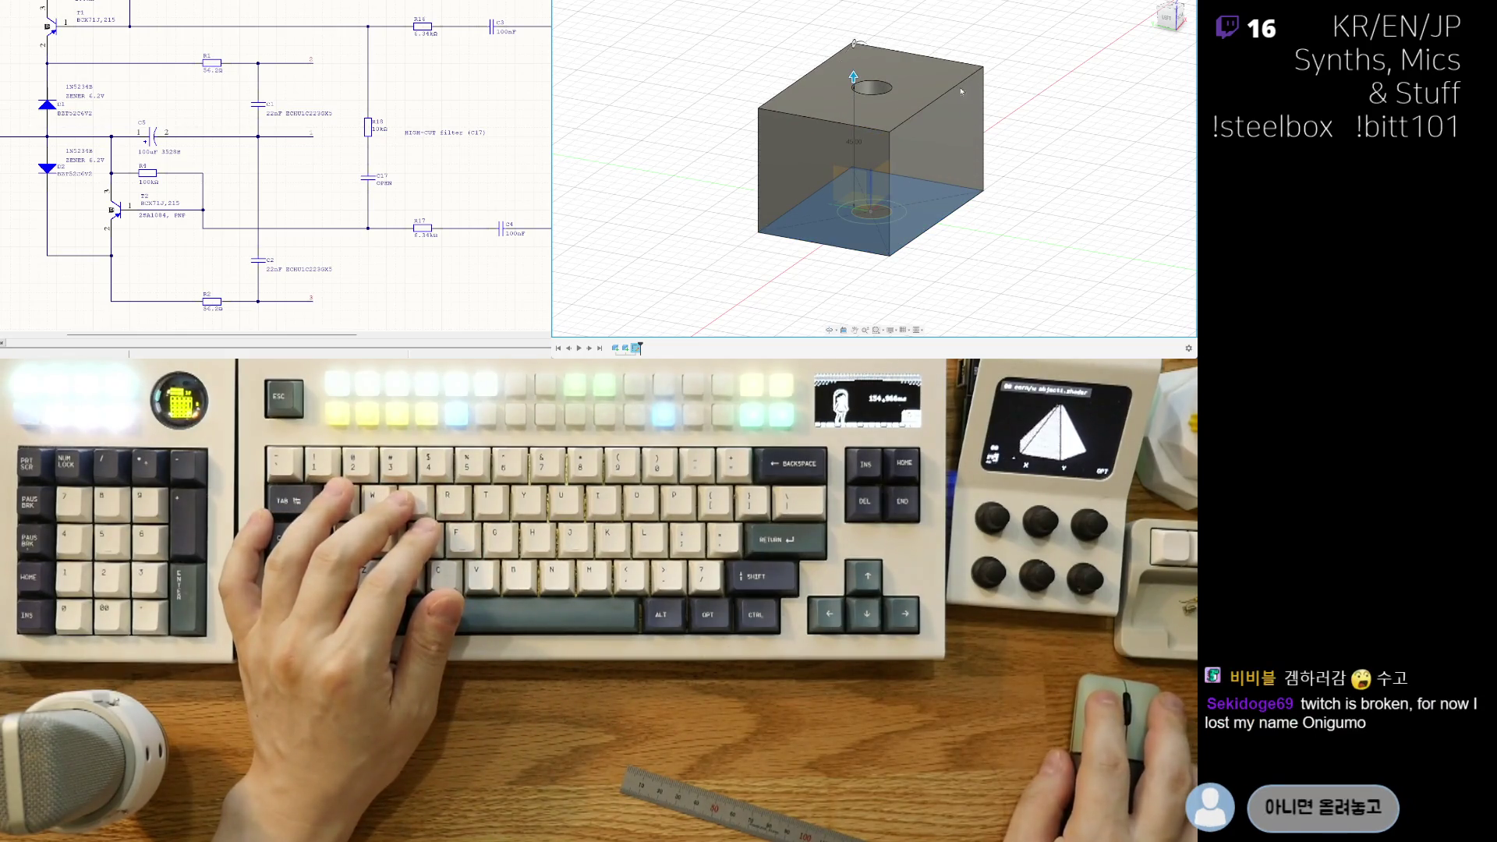
pyautogui.moveTo(1011, 170)
pyautogui.keyDown('shift'); pyautogui.mouseDown(button='middle')
pyautogui.moveTo(896, 207)
pyautogui.moveTo(875, 139)
pyautogui.moveTo(927, 255)
pyautogui.moveTo(950, 208)
pyautogui.moveTo(938, 116)
pyautogui.mouseUp(button='middle'); pyautogui.keyUp('shift')
pyautogui.moveTo(923, 68)
pyautogui.mouseDown()
pyautogui.moveTo(924, 53)
pyautogui.moveTo(923, 81)
pyautogui.mouseUp()
pyautogui.moveTo(993, 231)
pyautogui.keyDown('shift'); pyautogui.mouseDown(button='middle')
pyautogui.moveTo(962, 205)
pyautogui.moveTo(901, 225)
pyautogui.moveTo(945, 159)
pyautogui.mouseUp(button='middle'); pyautogui.keyUp('shift')
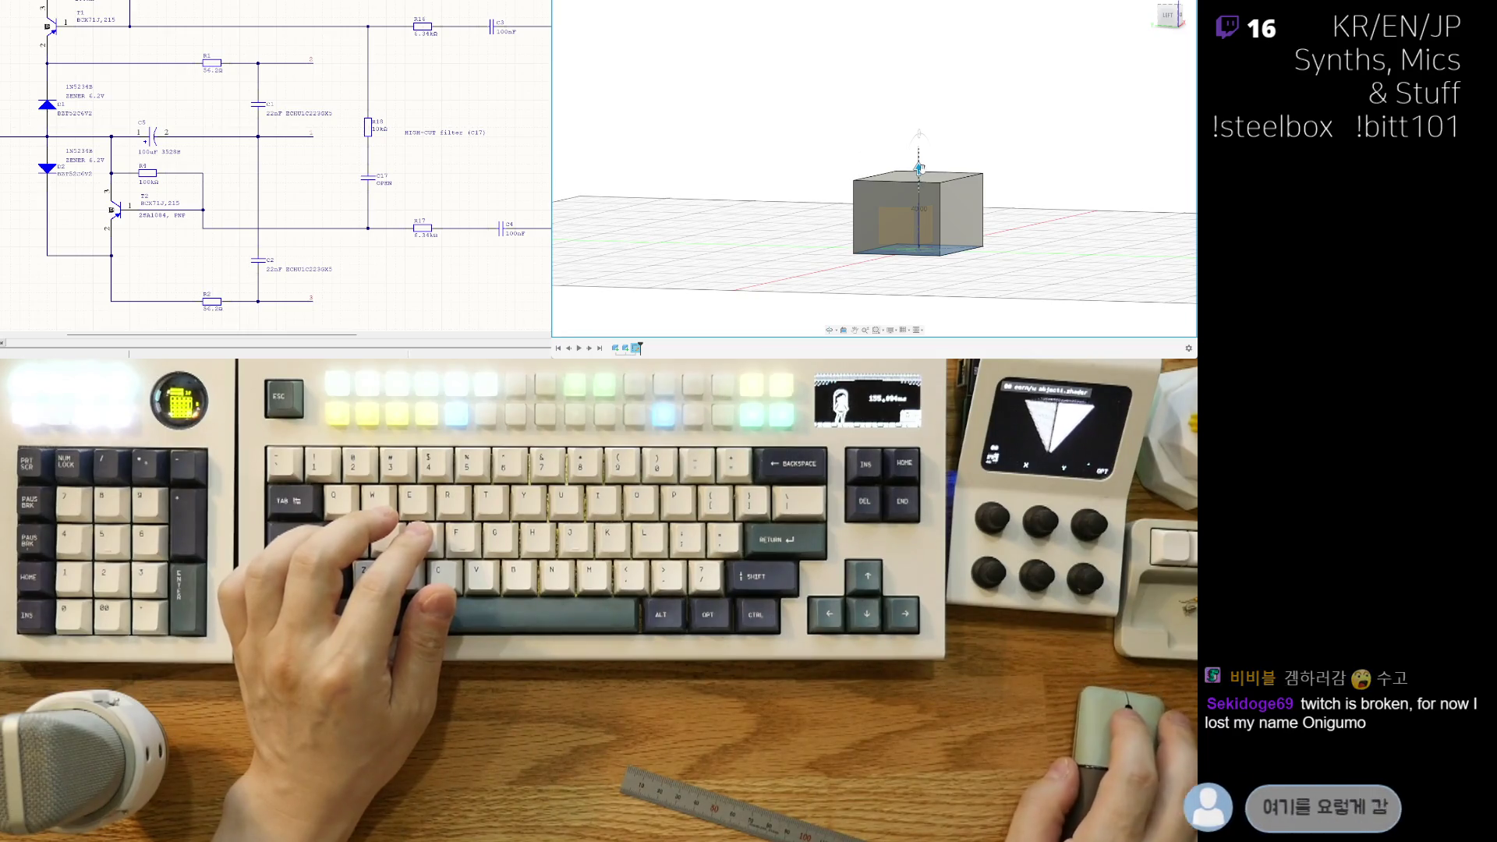
pyautogui.moveTo(918, 167)
pyautogui.mouseDown()
pyautogui.moveTo(920, 151)
pyautogui.moveTo(912, 180)
pyautogui.mouseUp()
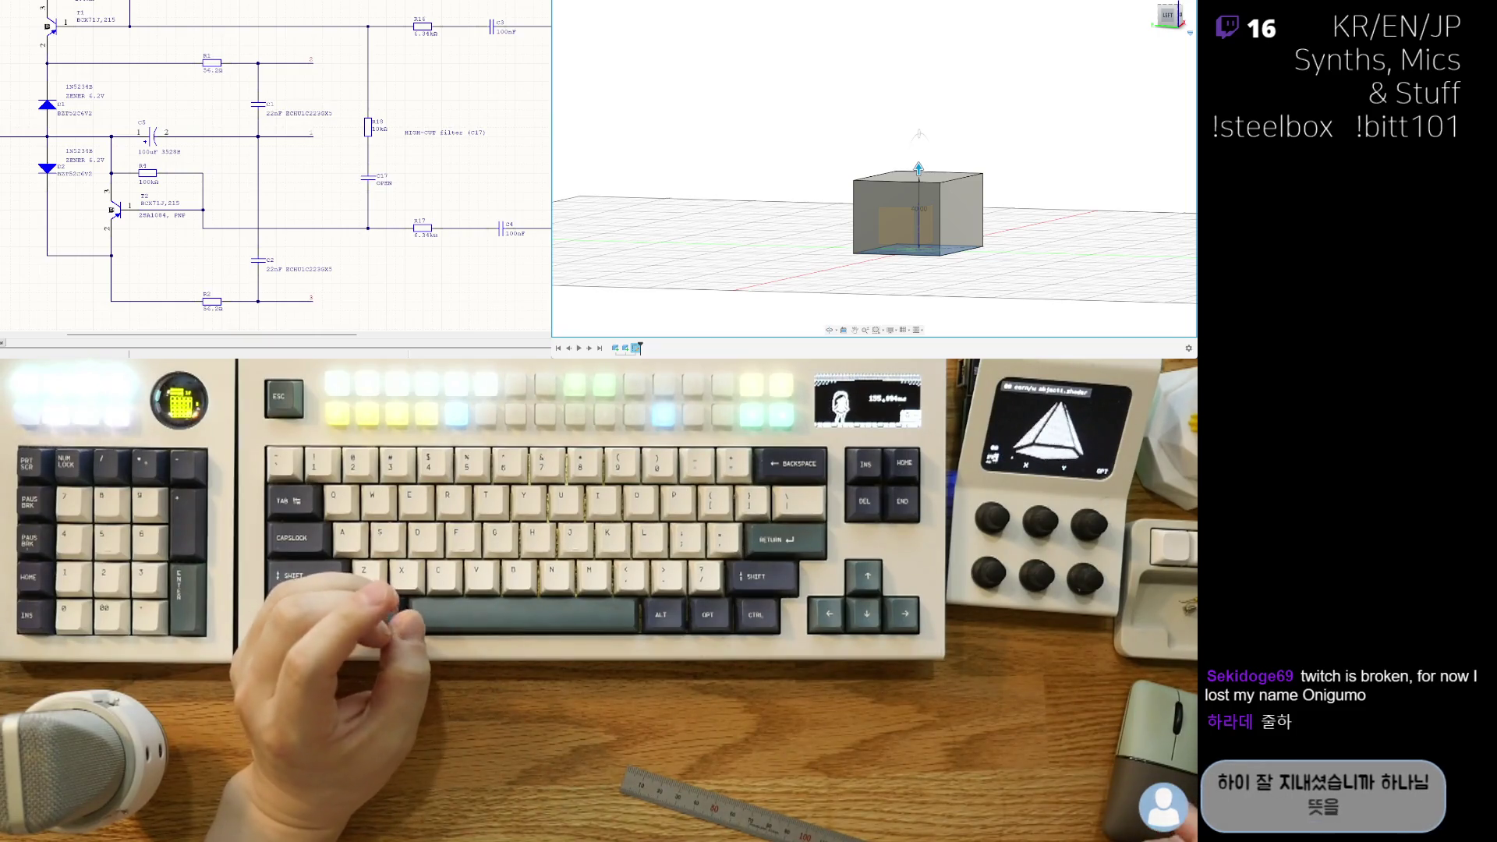
pyautogui.keyDown('shift'); pyautogui.moveTo(919, 169); pyautogui.dragTo(910, 118, button='middle'); pyautogui.keyUp('shift')
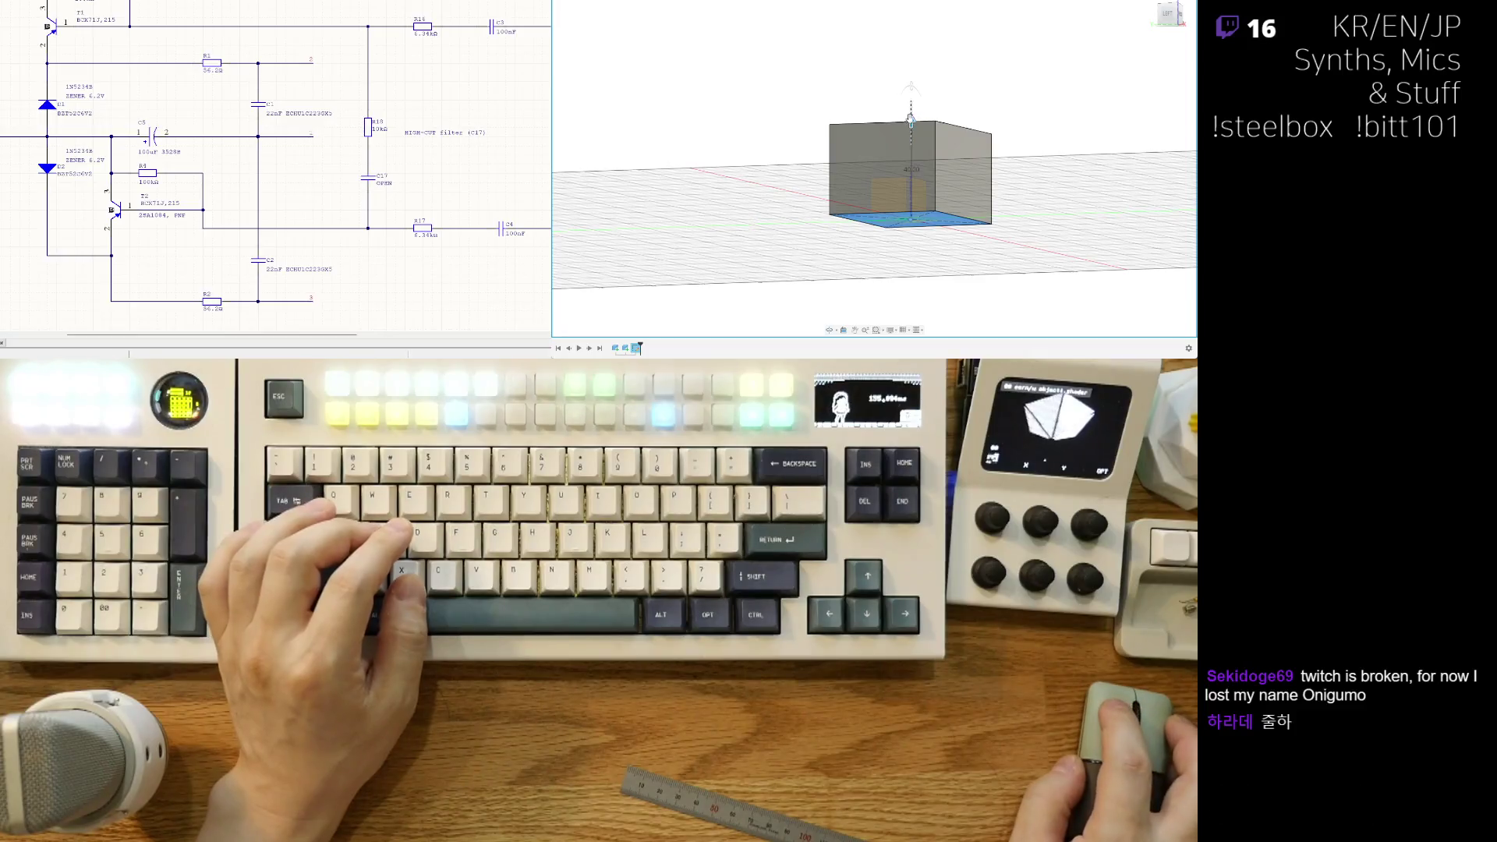
# Step: Switch to the Left view, centre the box, and pick the extrude arrow
pyautogui.click(1168, 16)
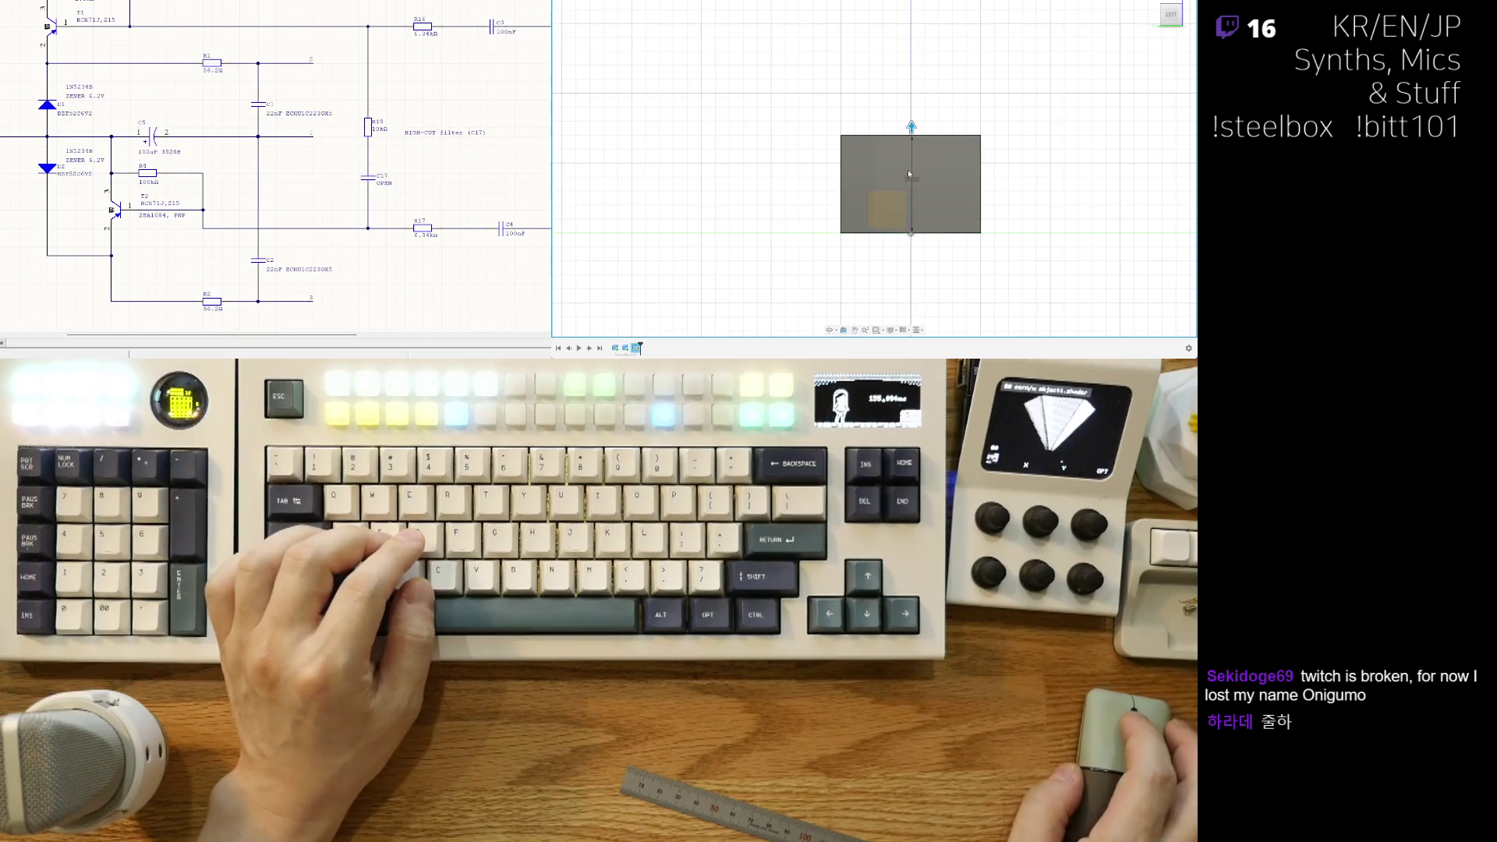
pyautogui.moveTo(908, 170); pyautogui.dragTo(872, 187, button='middle')
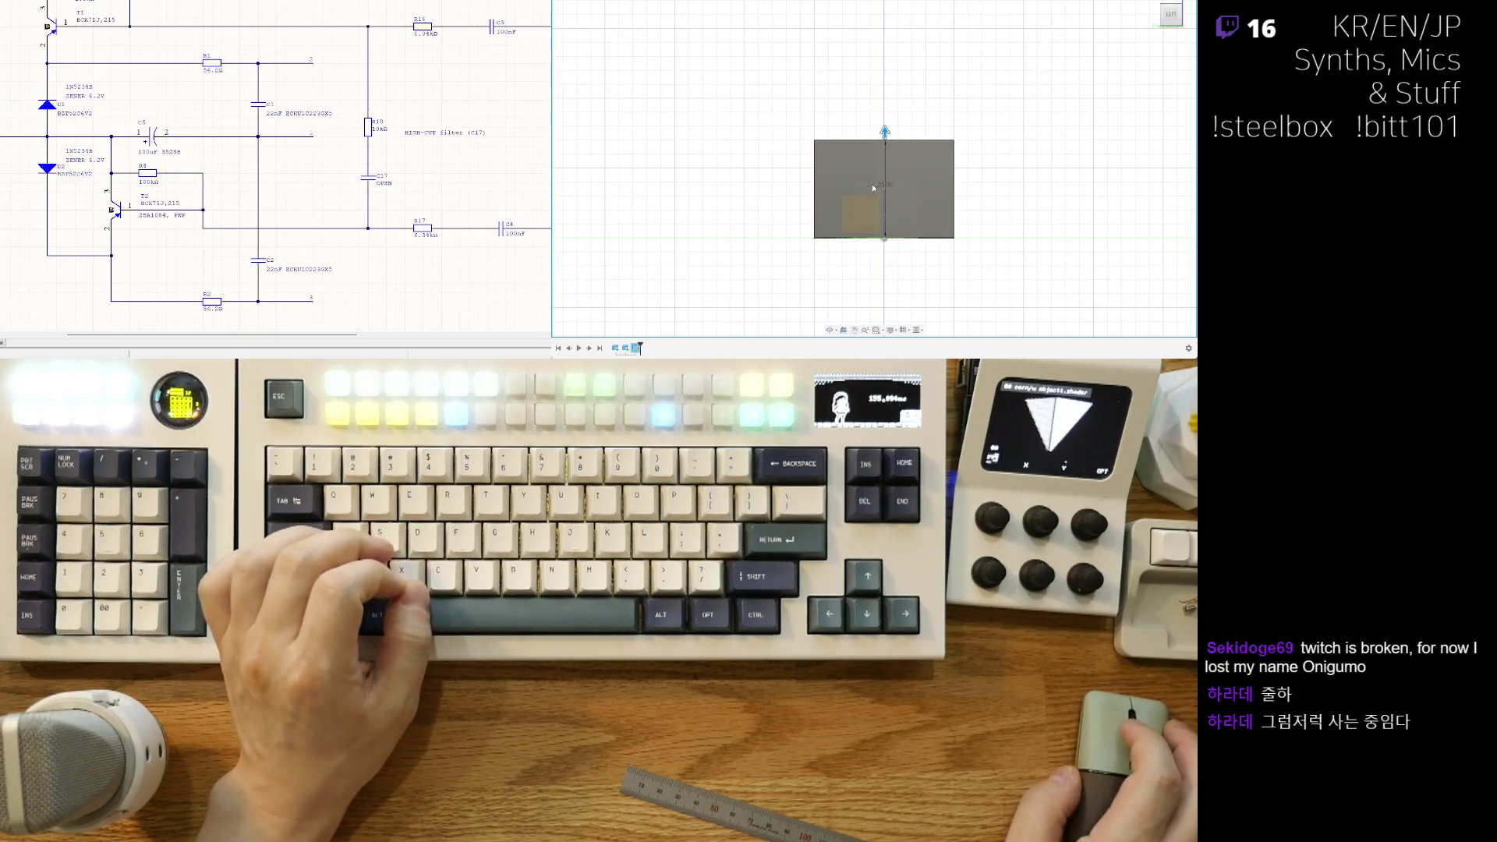
pyautogui.click(885, 131)
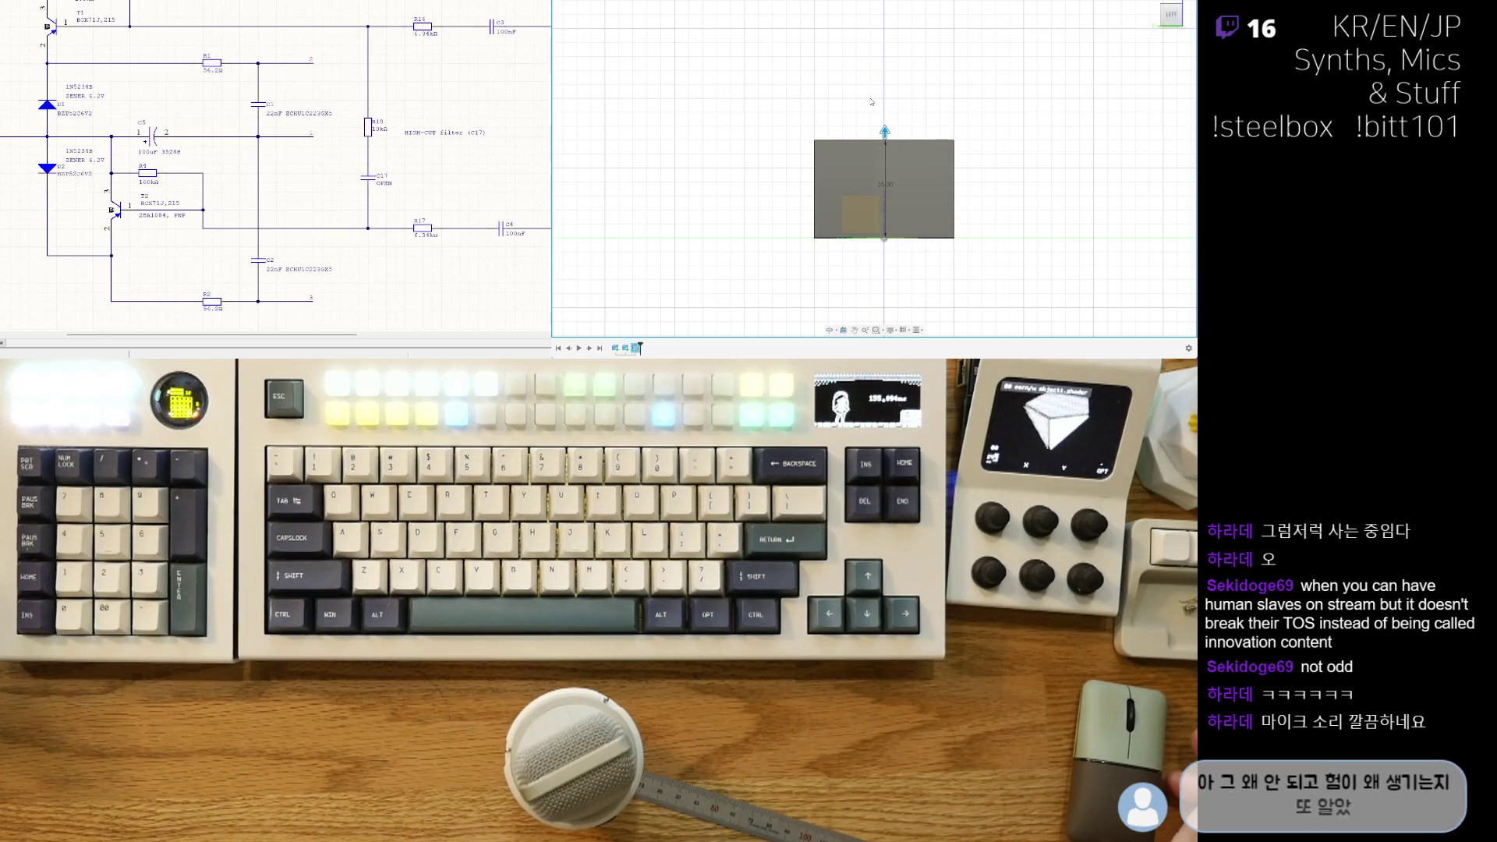
# Step: Set the box extrusion height to 40 and confirm it
pyautogui.moveTo(872, 101)
pyautogui.keyDown('shift'); pyautogui.mouseDown(button='middle')
pyautogui.moveTo(974, 170)
pyautogui.moveTo(903, 234)
pyautogui.moveTo(913, 274)
pyautogui.moveTo(928, 276)
pyautogui.mouseUp(button='middle'); pyautogui.keyUp('shift')
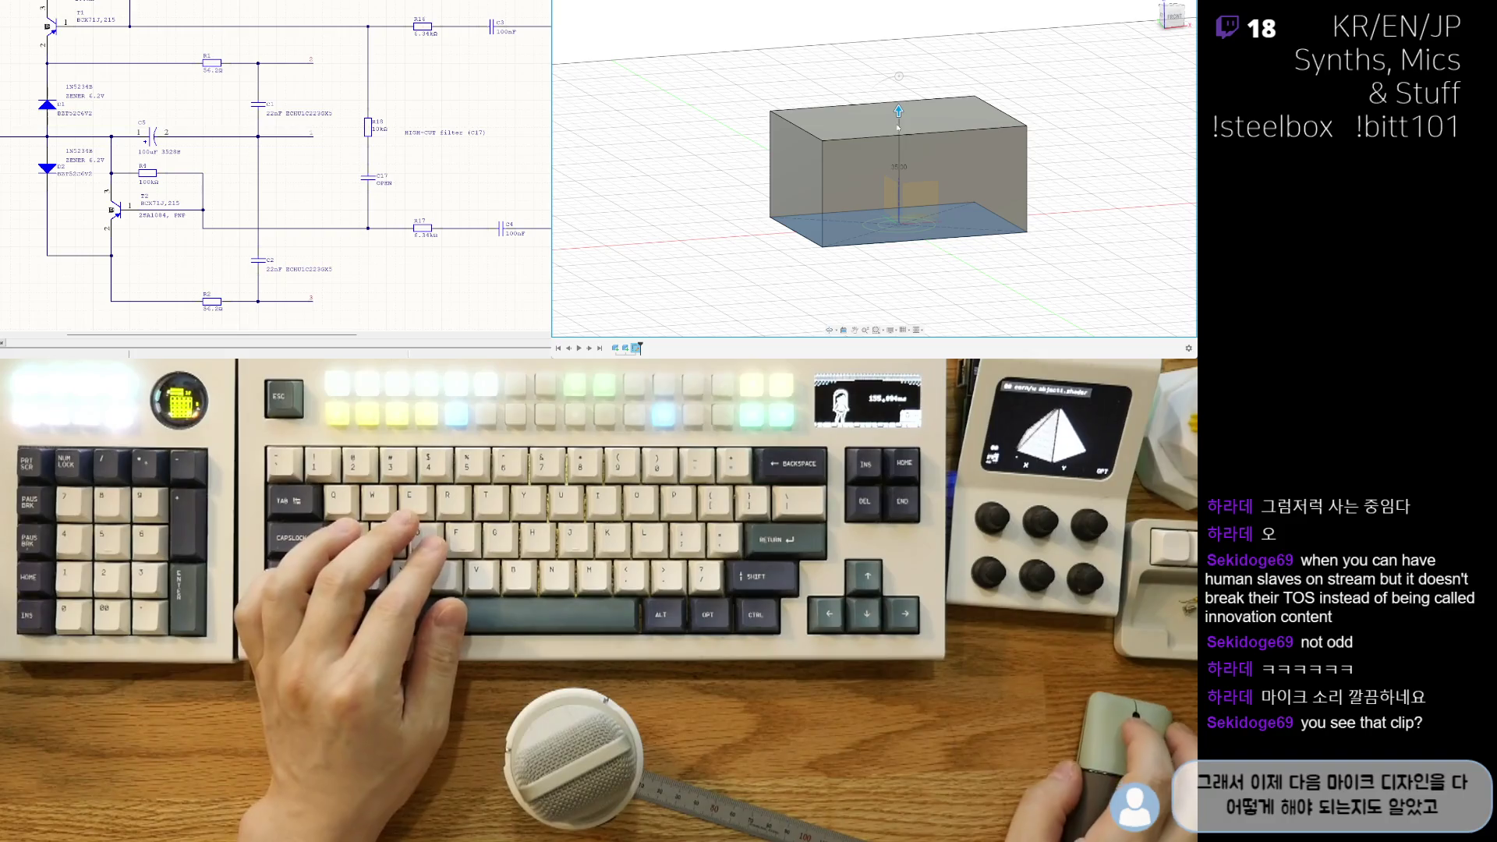
pyautogui.moveTo(899, 111); pyautogui.dragTo(899, 124)
pyautogui.moveTo(944, 221)
pyautogui.keyDown('shift'); pyautogui.mouseDown(button='middle')
pyautogui.moveTo(939, 238)
pyautogui.moveTo(917, 199)
pyautogui.moveTo(939, 218)
pyautogui.moveTo(926, 154)
pyautogui.mouseUp(button='middle'); pyautogui.keyUp('shift')
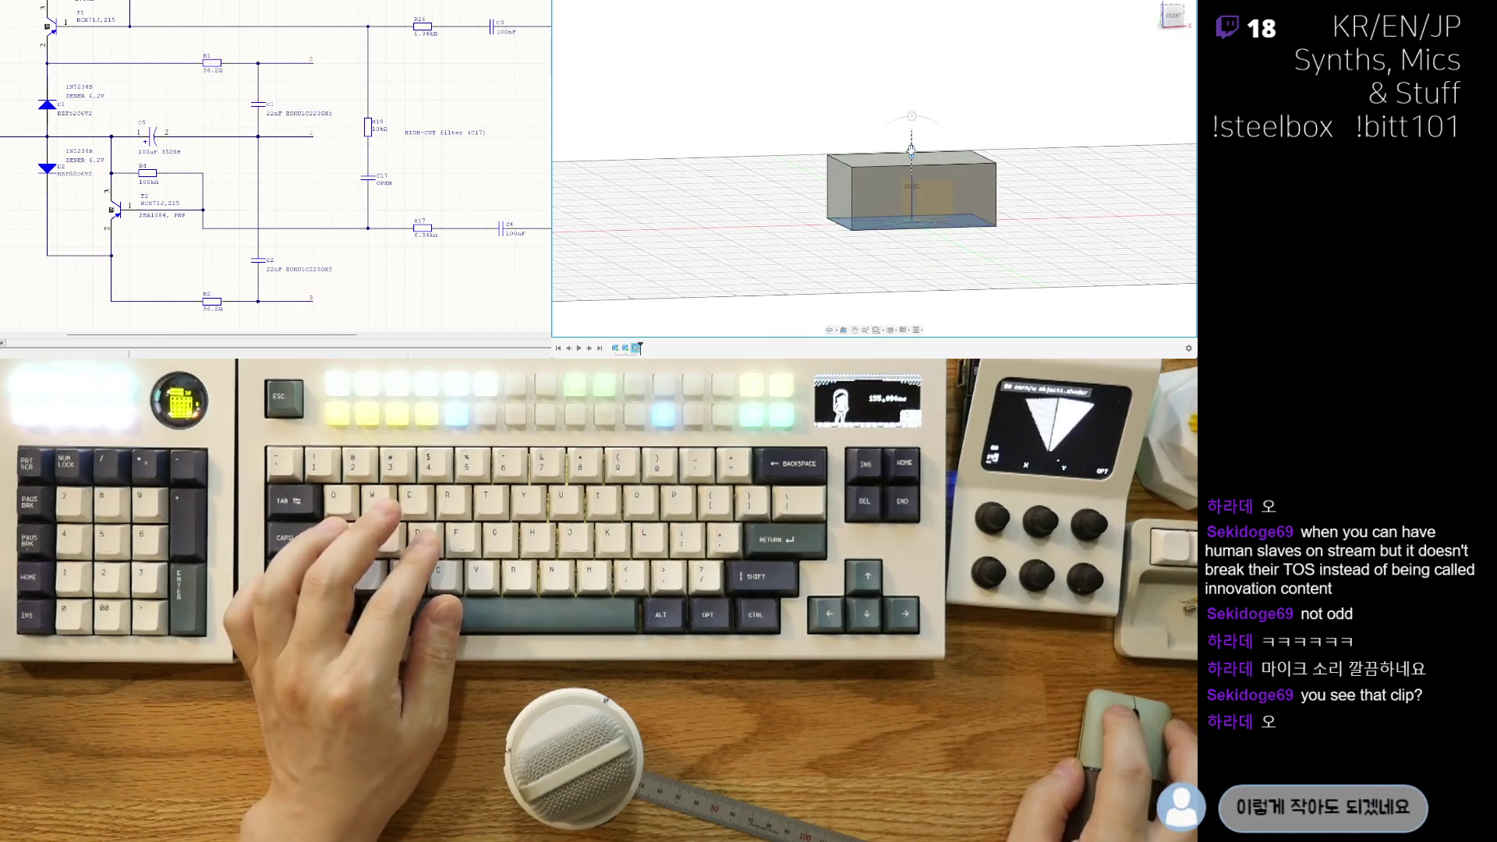
pyautogui.moveTo(911, 151); pyautogui.dragTo(911, 131)
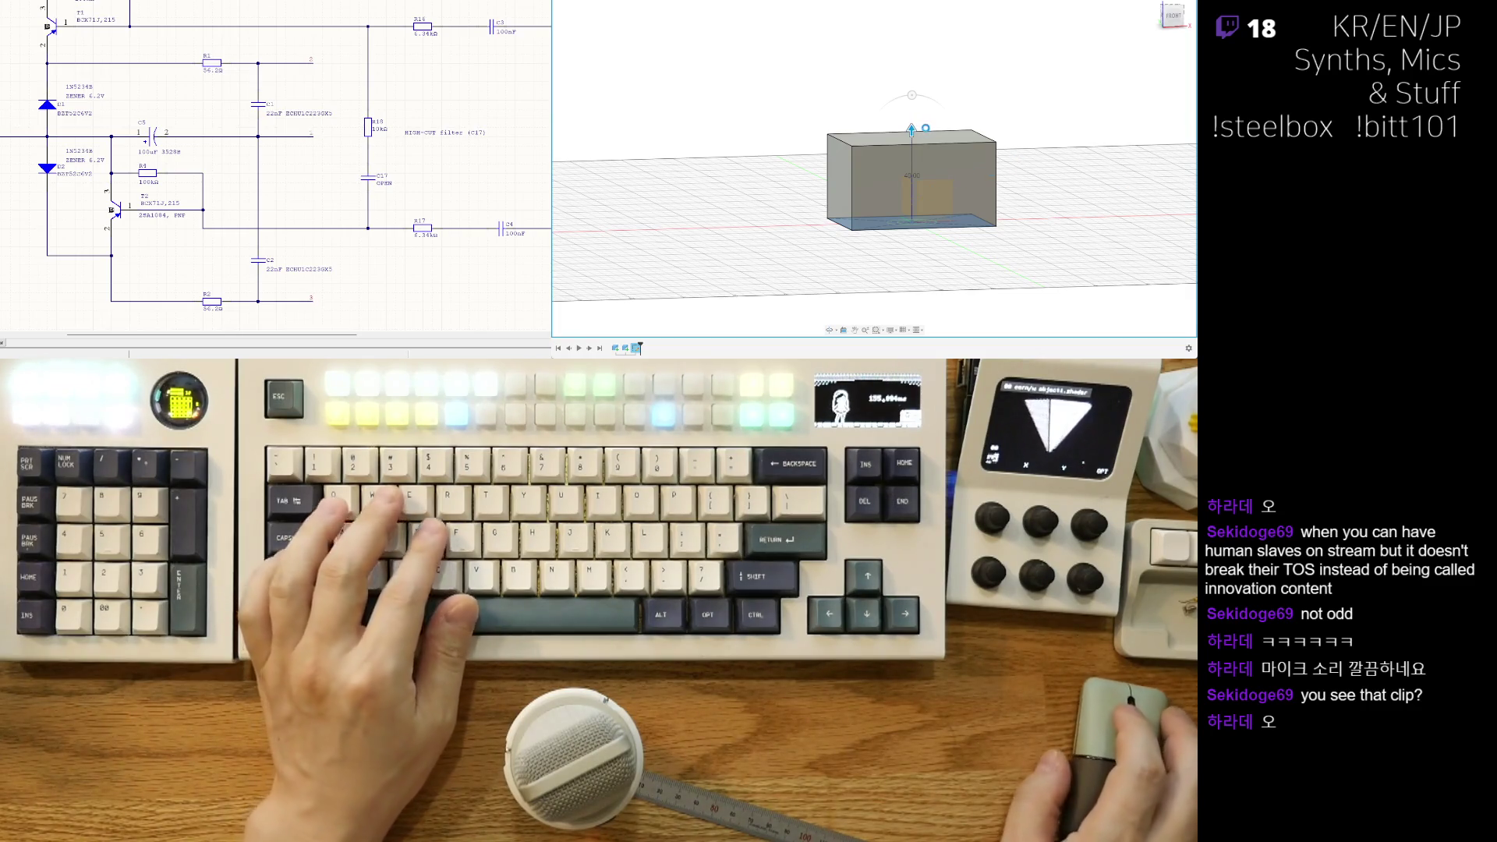
pyautogui.press('Return')
# Step: Start an extra extrusion on the box face, then cancel it
pyautogui.keyDown('shift'); pyautogui.moveTo(860, 247); pyautogui.dragTo(862, 269, button='middle'); pyautogui.keyUp('shift')
pyautogui.press('e')
pyautogui.click(986, 212)
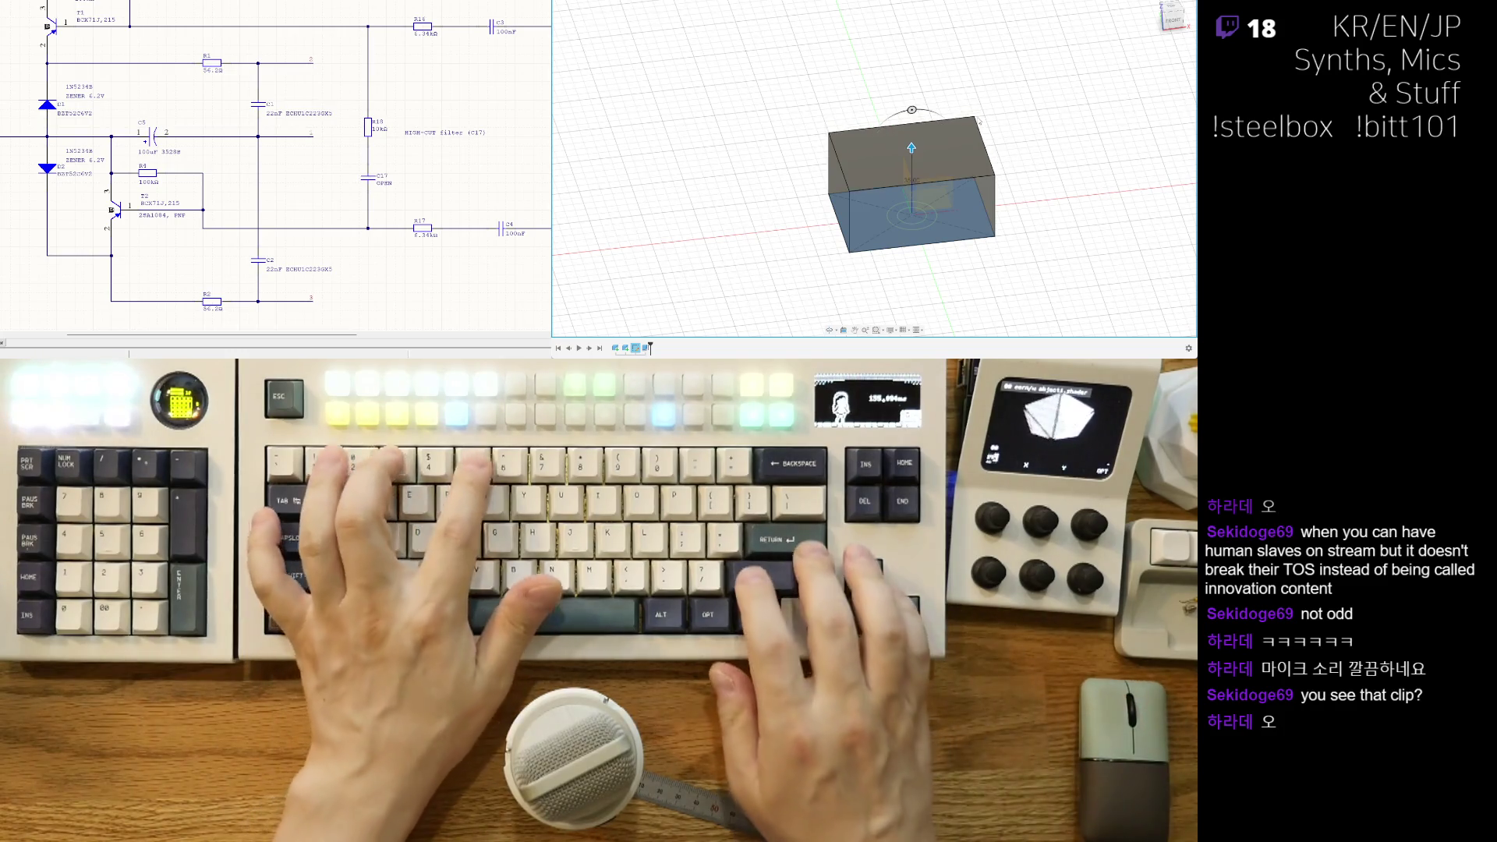
pyautogui.press('Return')
pyautogui.keyDown('shift'); pyautogui.moveTo(1002, 246); pyautogui.dragTo(981, 217, button='middle'); pyautogui.keyUp('shift')
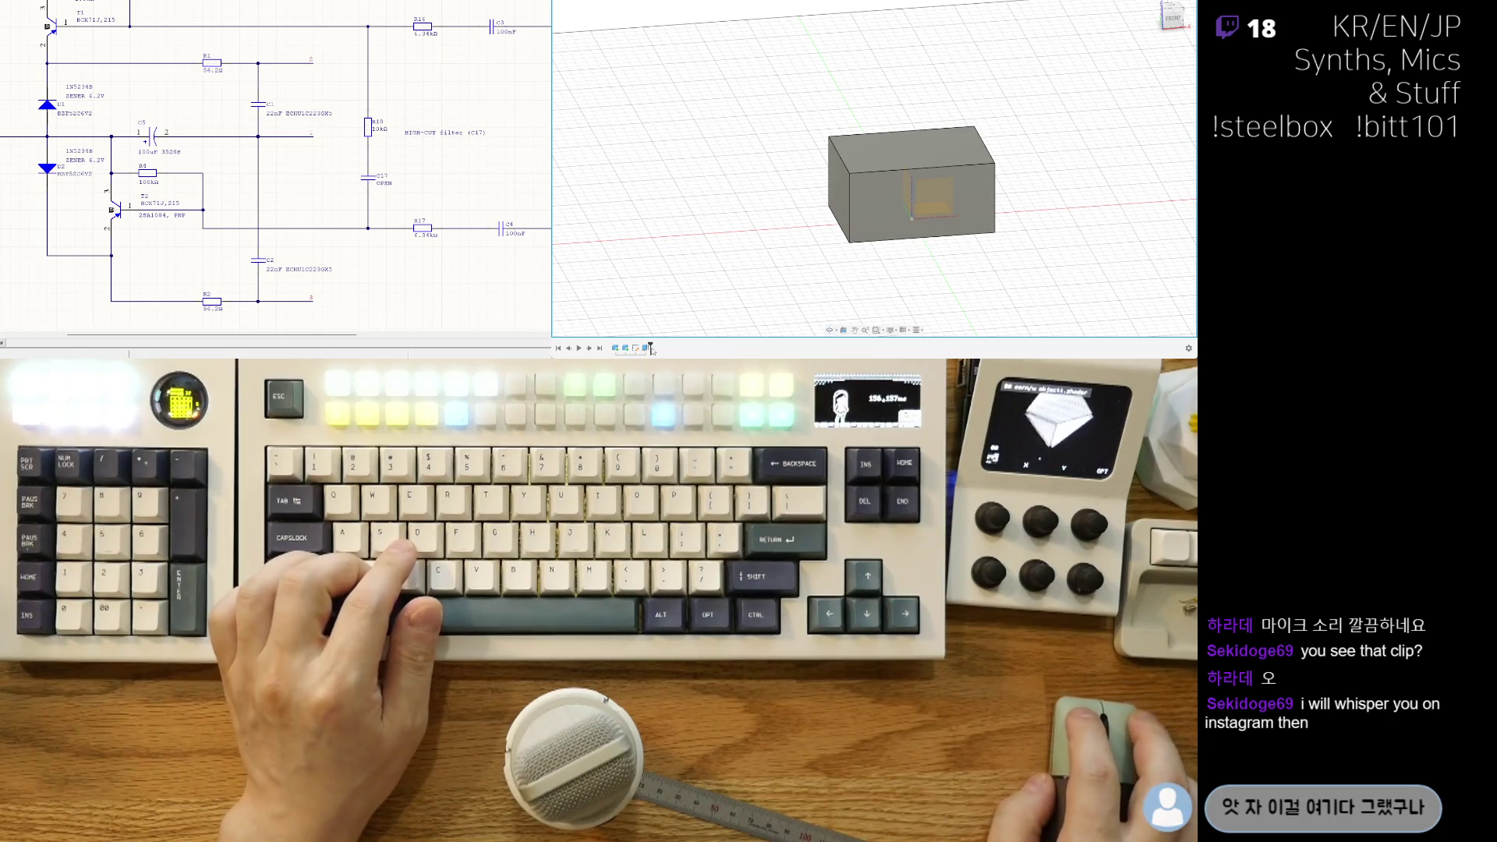
# Step: Roll the timeline back before the box and reopen the project design list
pyautogui.click(599, 347)
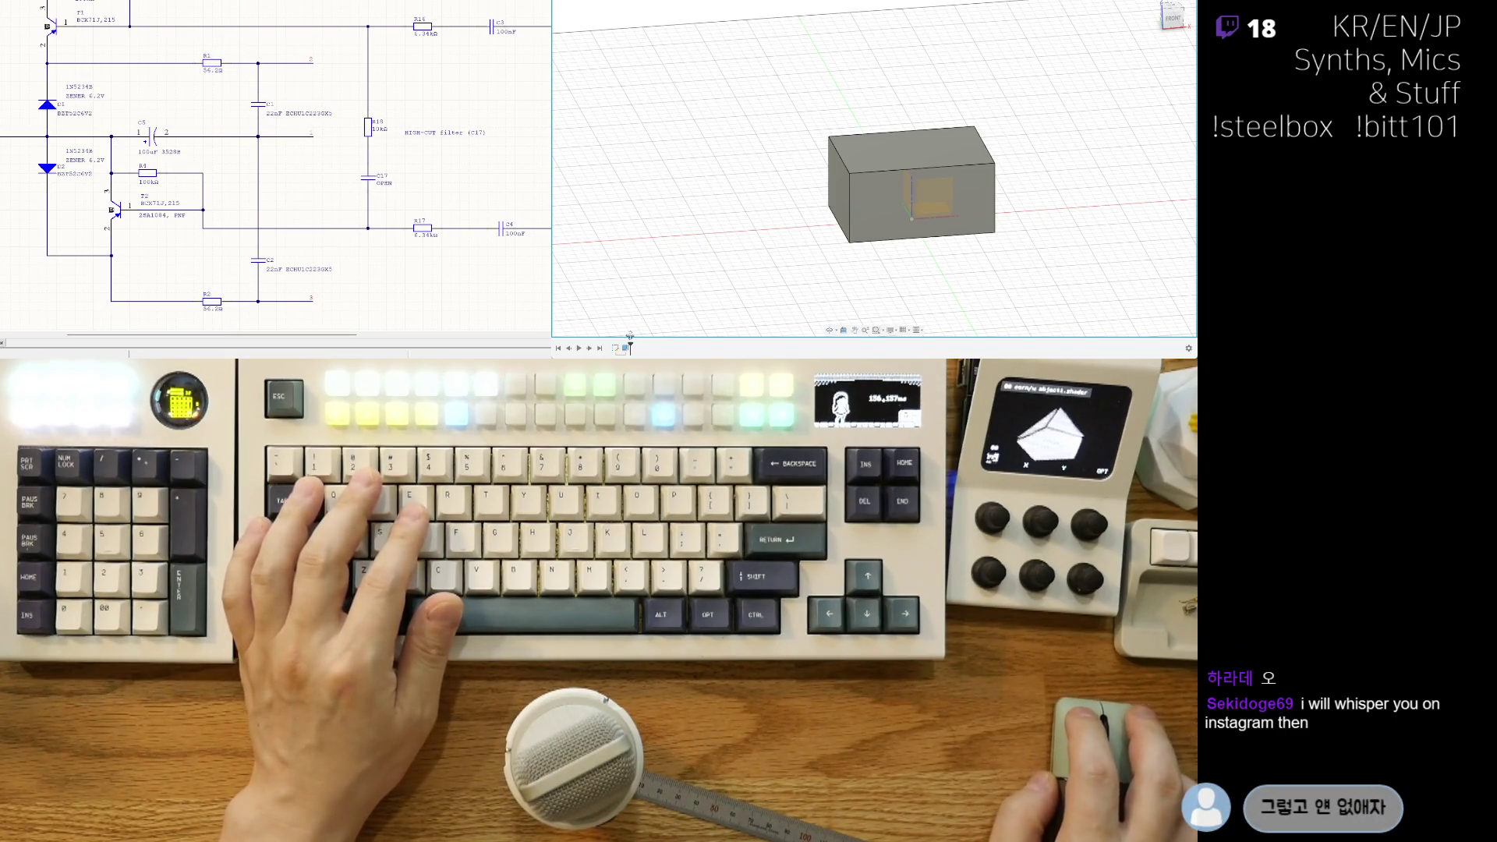
pyautogui.hotkey('ctrl', 'alt', 'p')
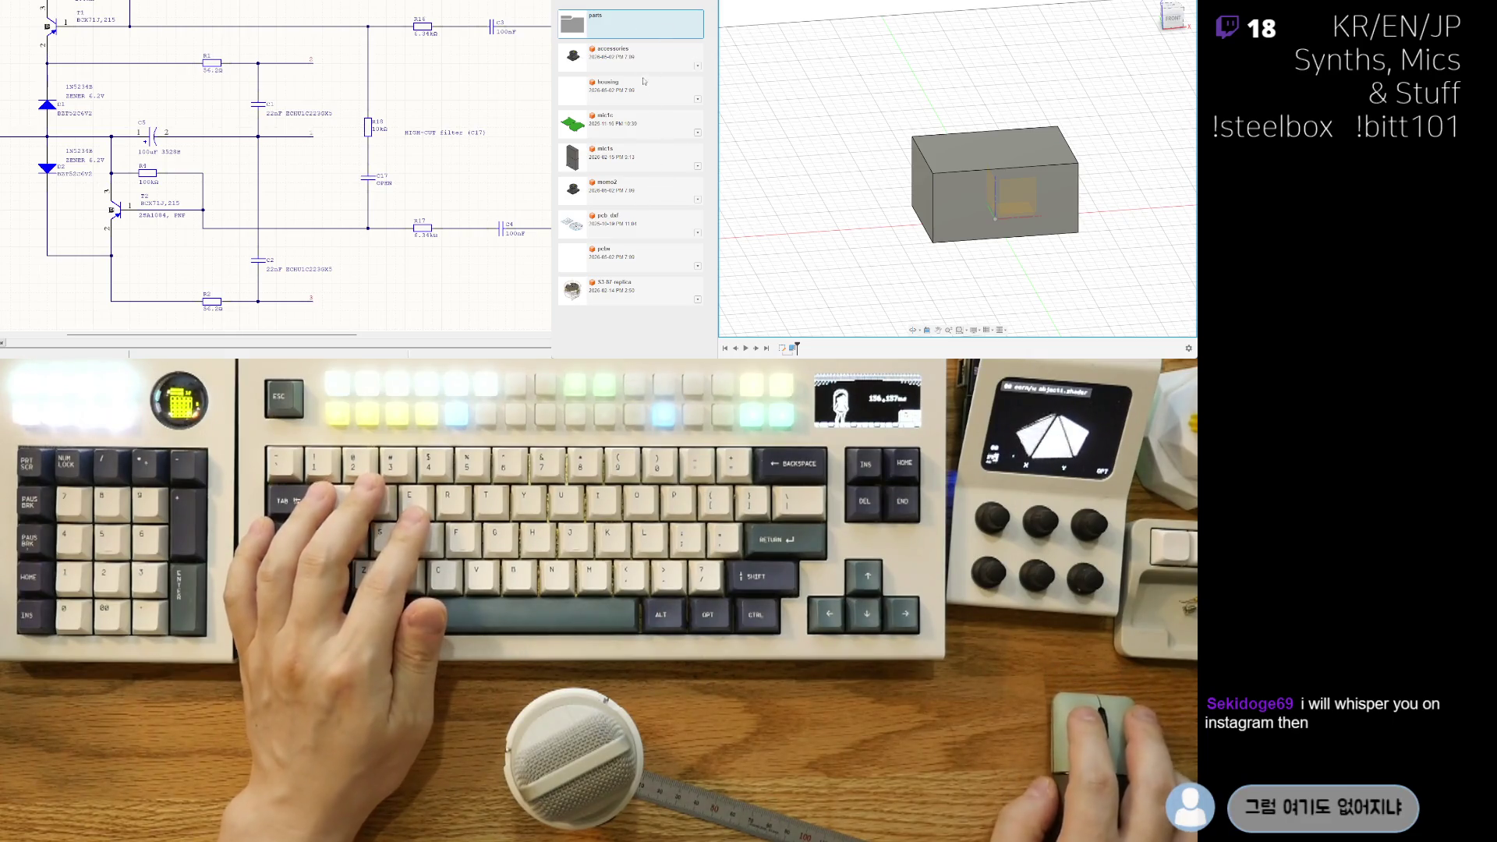
pyautogui.hotkey('ctrl', 'alt', 'p')
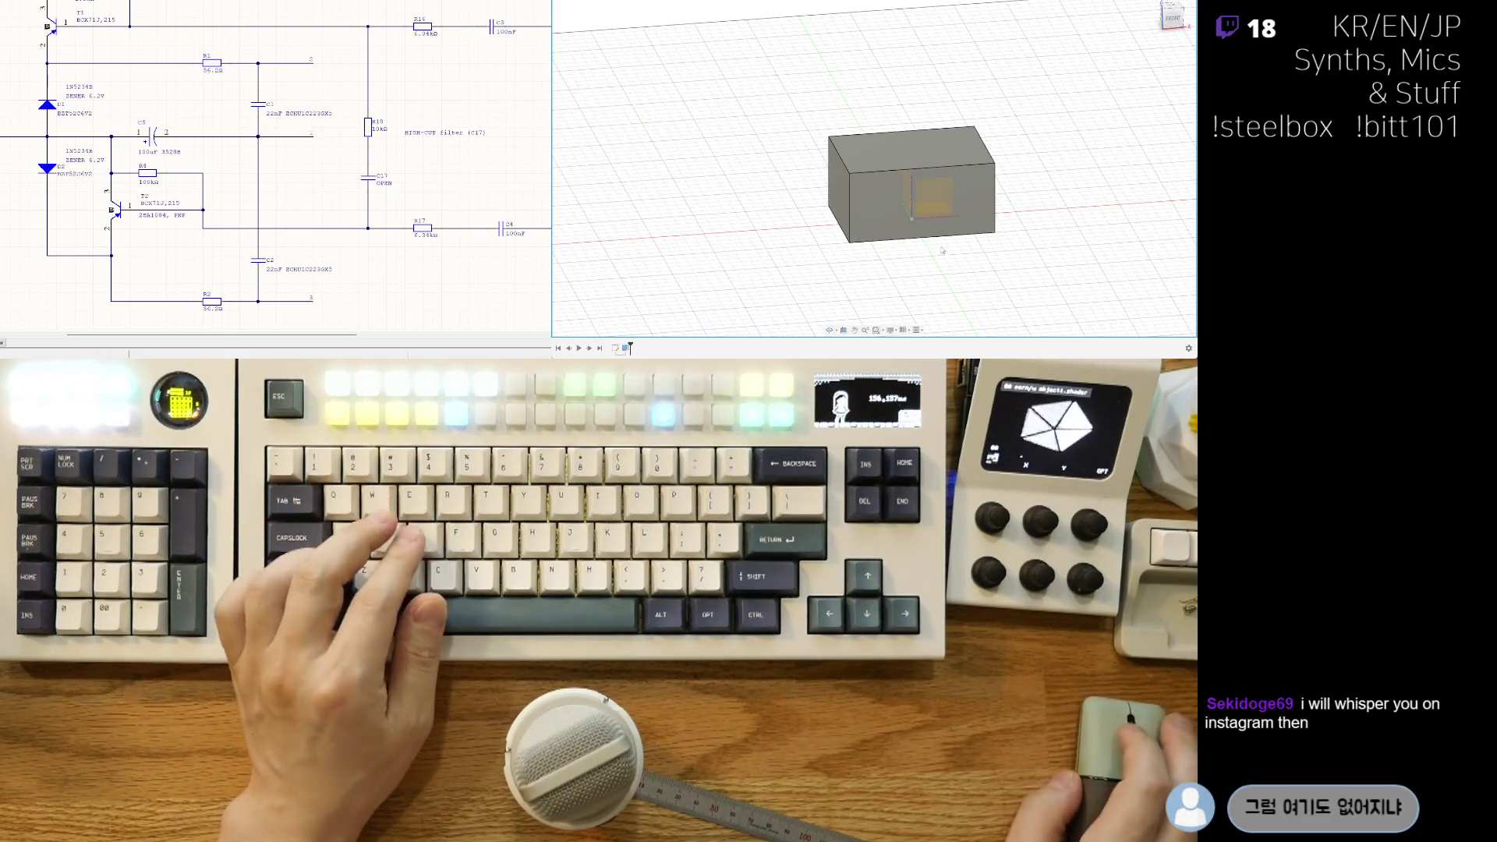
pyautogui.moveTo(922, 255)
pyautogui.keyDown('shift'); pyautogui.mouseDown(button='middle')
pyautogui.moveTo(945, 273)
pyautogui.moveTo(858, 234)
pyautogui.moveTo(780, 258)
pyautogui.moveTo(678, 240)
pyautogui.mouseUp(button='middle'); pyautogui.keyUp('shift')
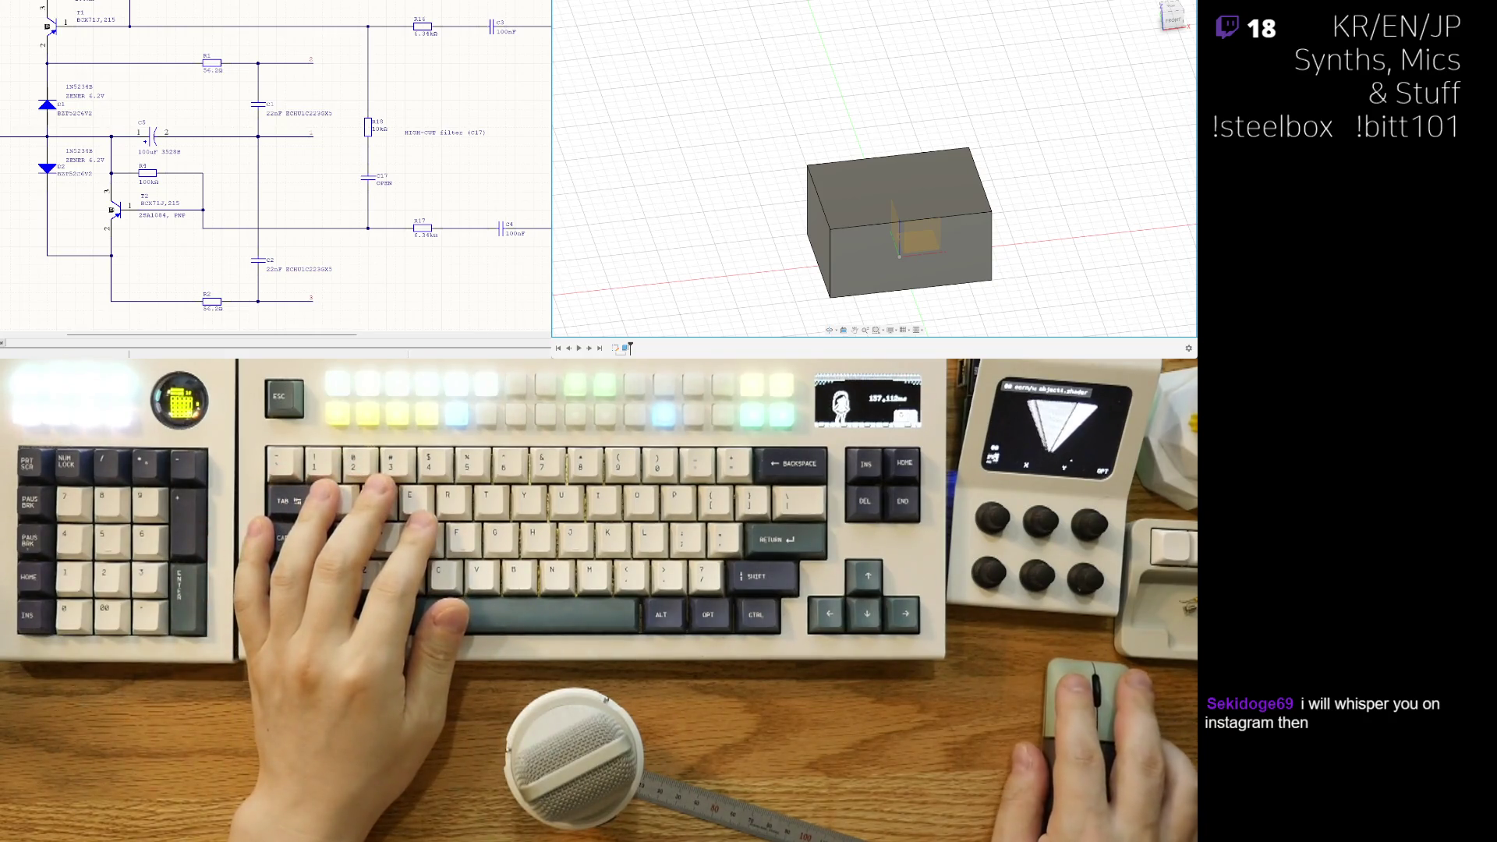
pyautogui.hotkey('ctrl', 'alt', 'p')
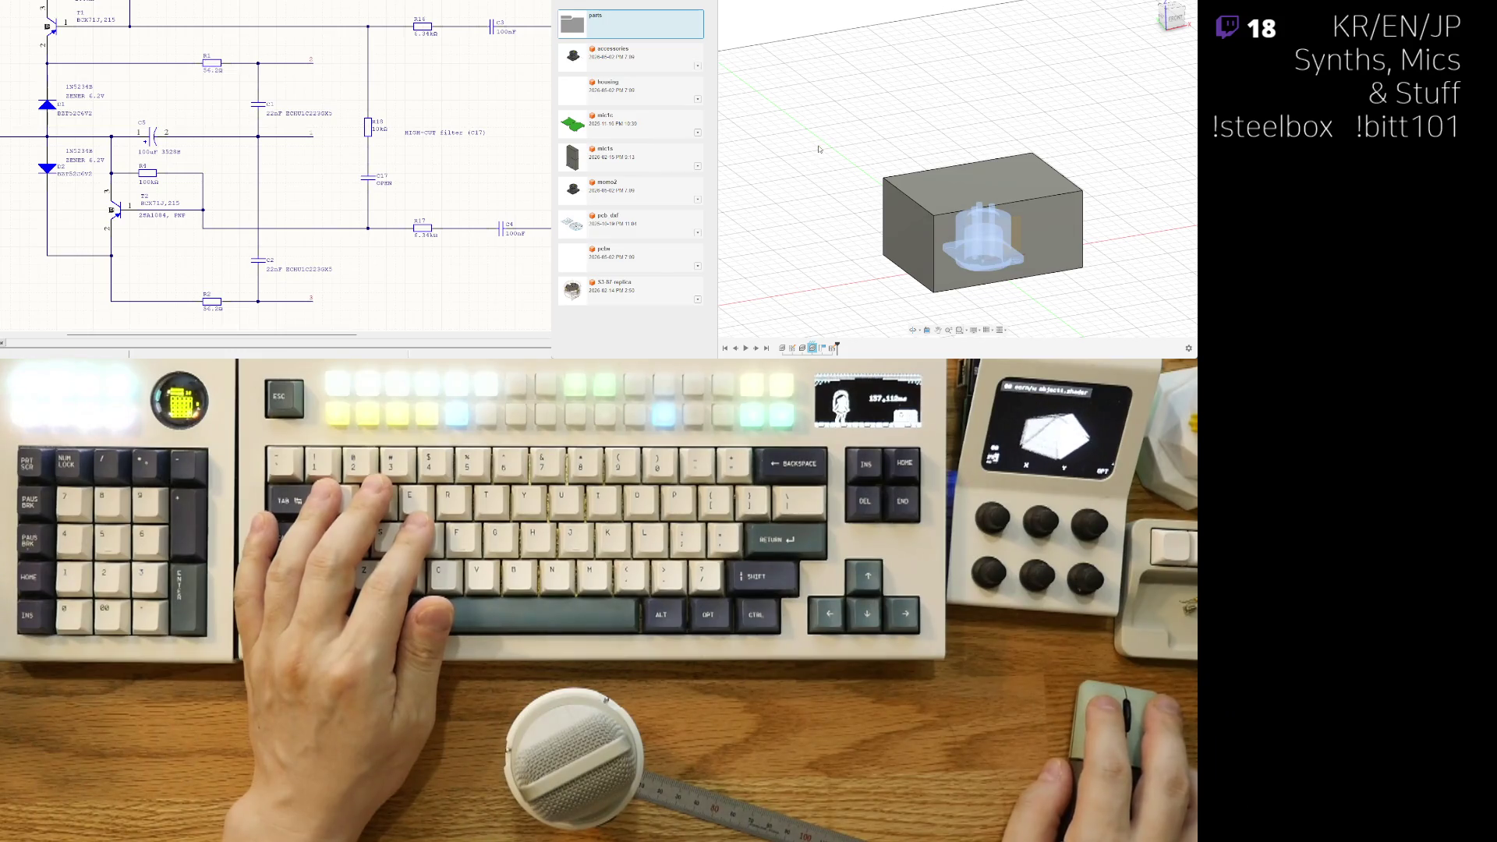
pyautogui.hotkey('ctrl', 'z')
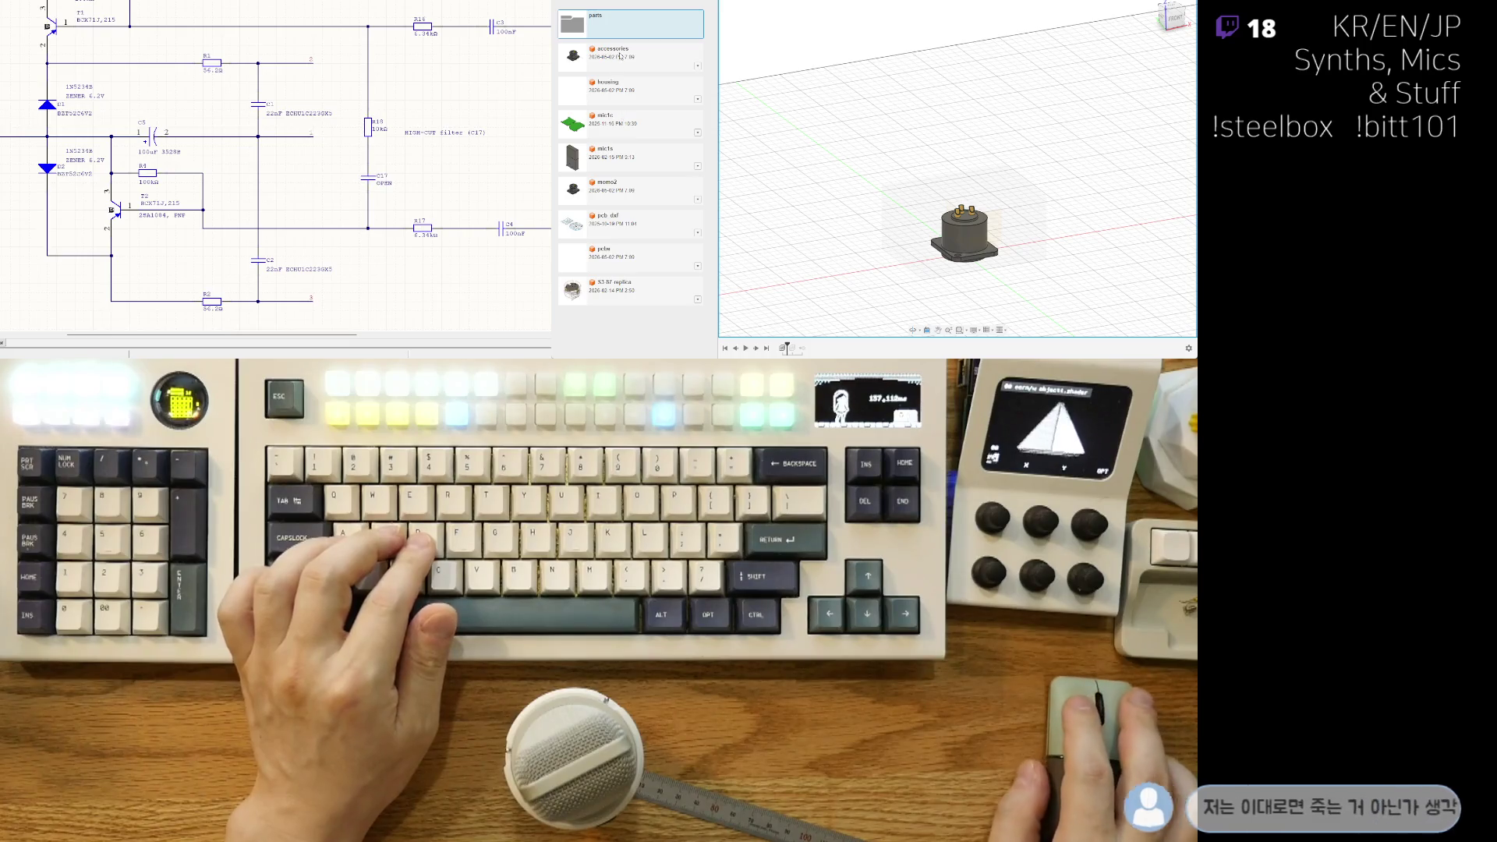
# Step: Insert the capsule 34mm dual part from the parts folder into the design
pyautogui.doubleClick(616, 24)
pyautogui.rightClick(655, 64)
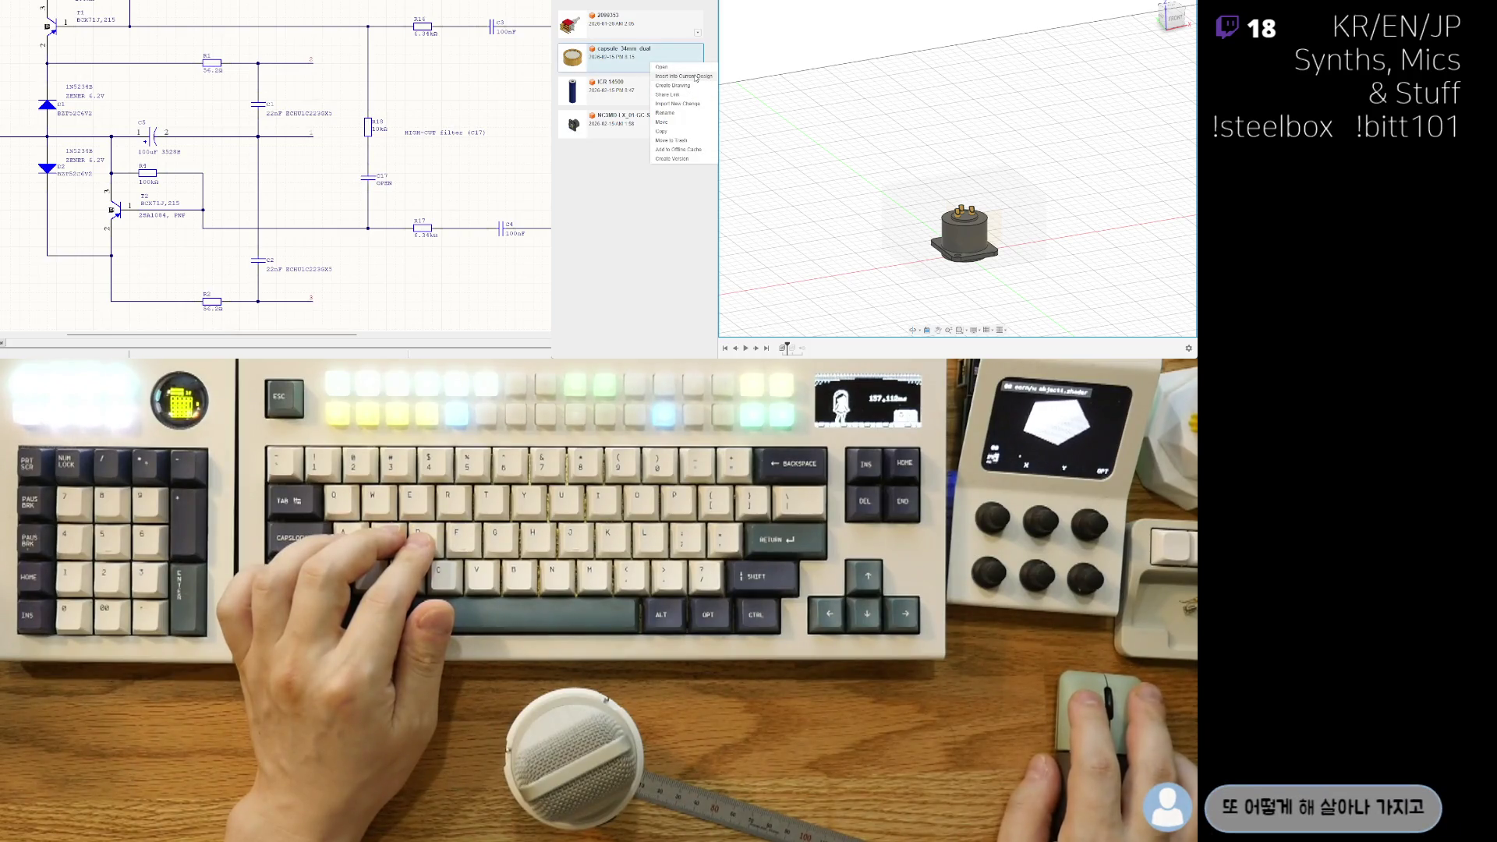
pyautogui.click(696, 77)
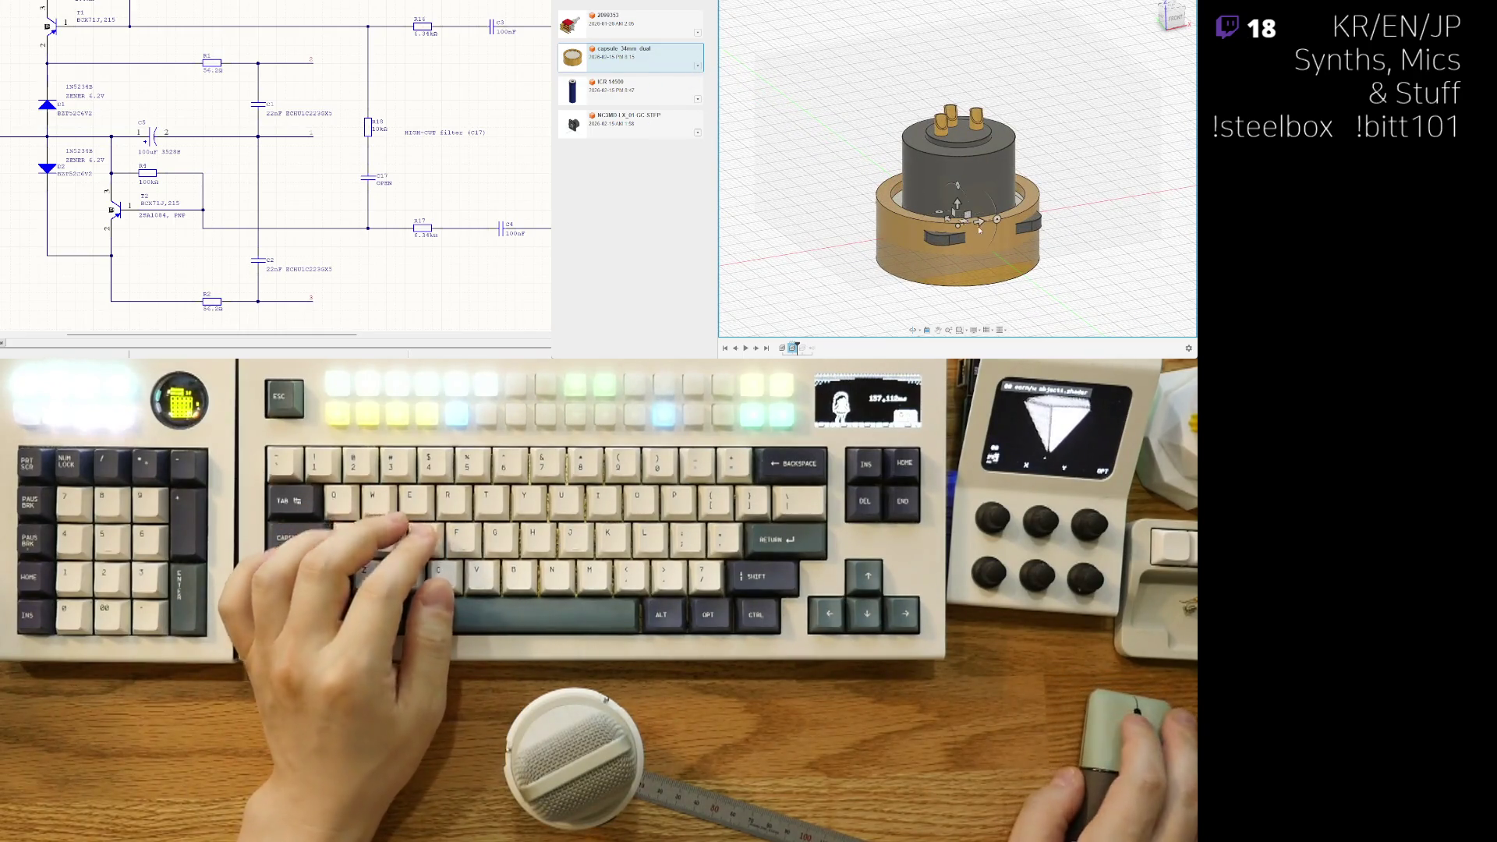
# Step: Rotate the capsule ring 90° to stand on edge and raise it 40 above the connector
pyautogui.moveTo(958, 205)
pyautogui.mouseDown()
pyautogui.moveTo(959, 31)
pyautogui.moveTo(957, 100)
pyautogui.mouseUp()
pyautogui.keyDown('shift'); pyautogui.moveTo(967, 236); pyautogui.dragTo(897, 125, button='middle'); pyautogui.keyUp('shift')
pyautogui.moveTo(889, 109); pyautogui.dragTo(806, 107)
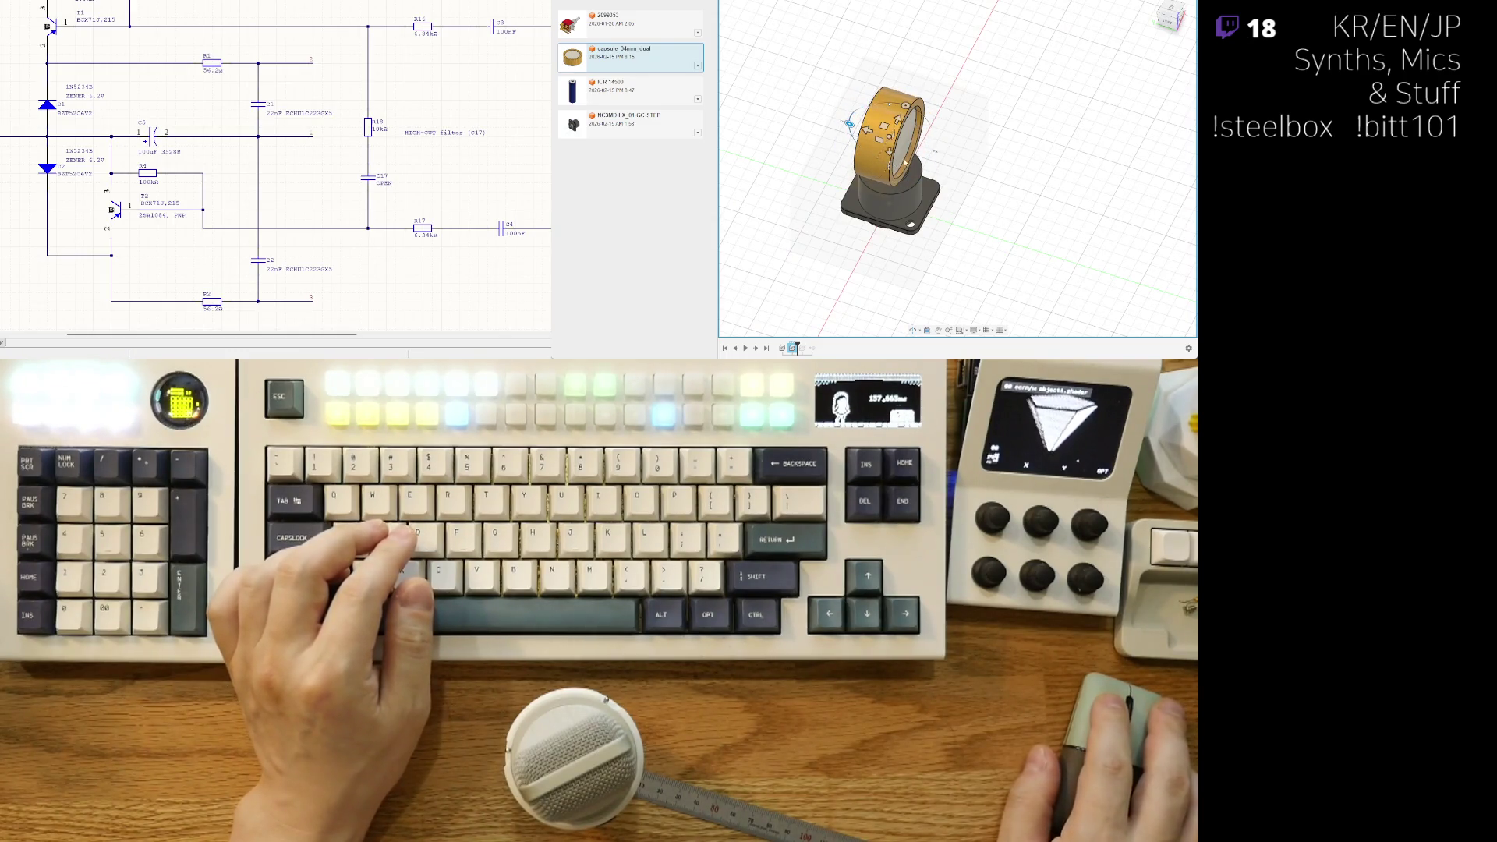
pyautogui.moveTo(891, 149); pyautogui.dragTo(889, 100)
pyautogui.moveTo(994, 204)
pyautogui.keyDown('shift'); pyautogui.mouseDown(button='middle')
pyautogui.moveTo(936, 85)
pyautogui.moveTo(933, 150)
pyautogui.mouseUp(button='middle'); pyautogui.keyUp('shift')
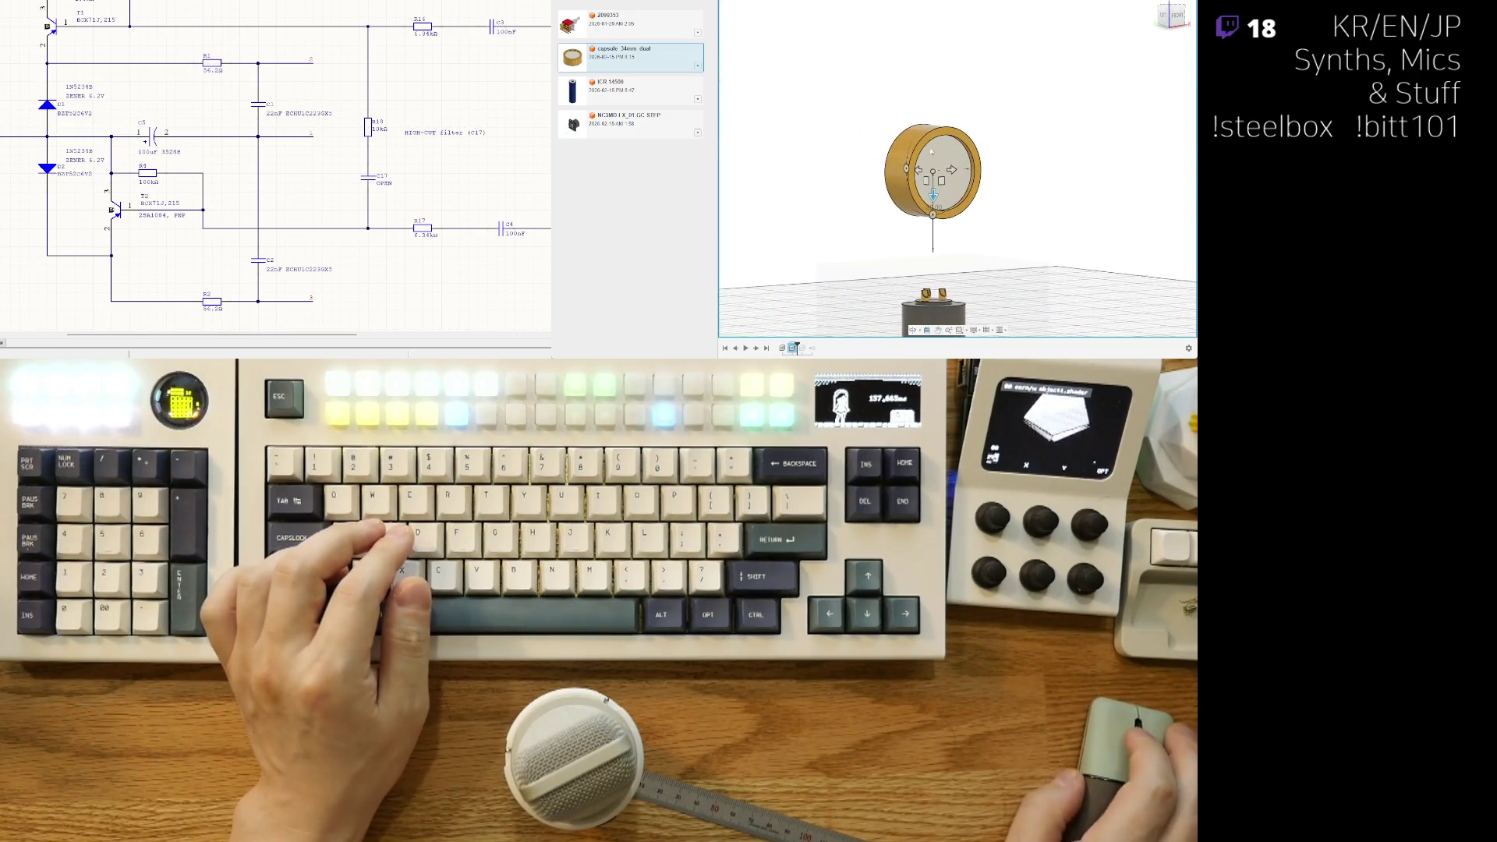
pyautogui.moveTo(933, 195); pyautogui.dragTo(931, 162)
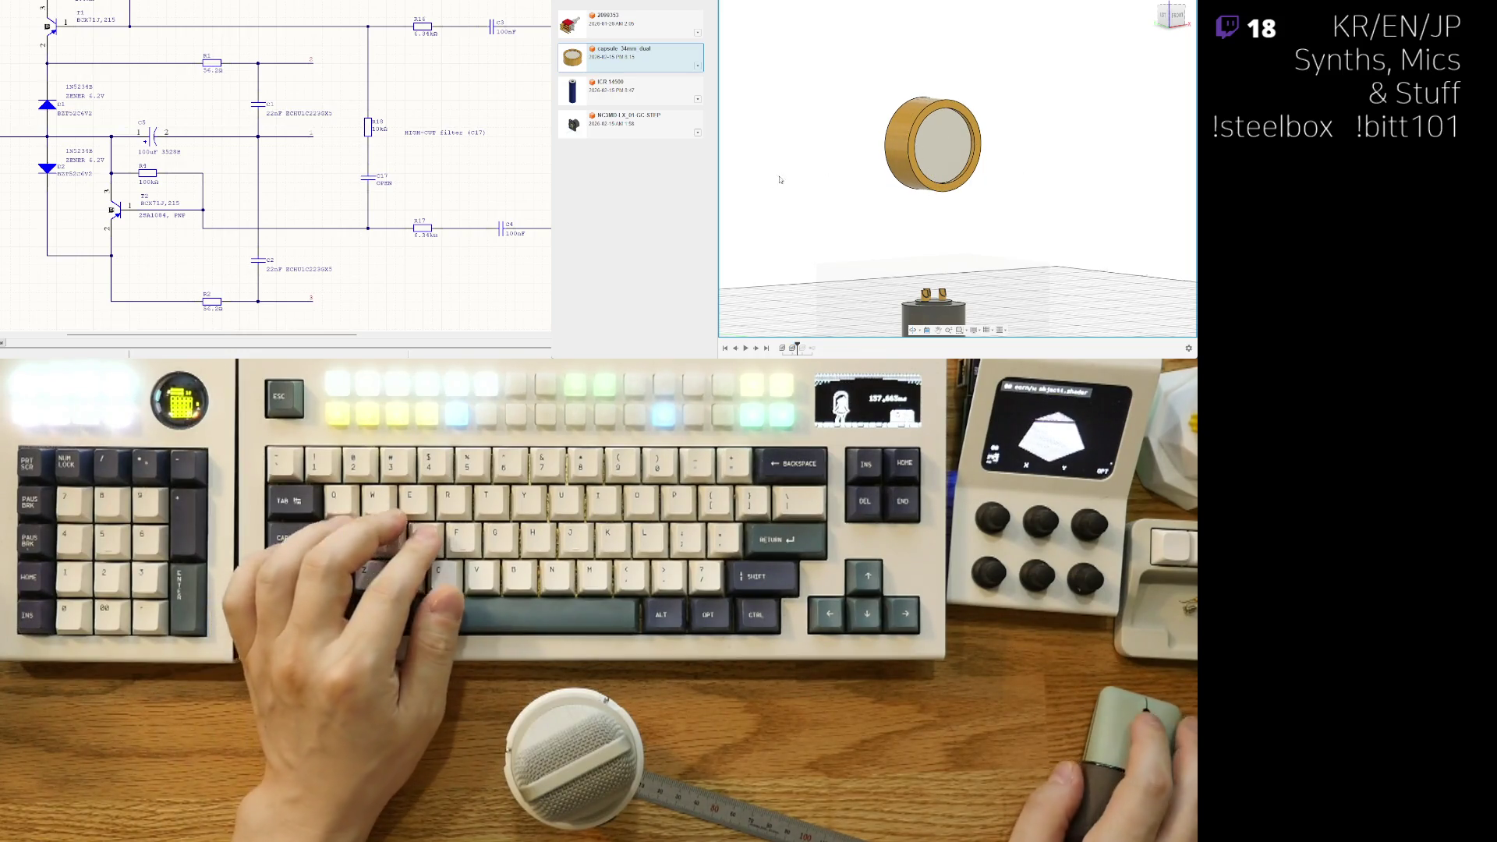
# Step: Restore the later timeline features so the box reappears beneath the capsule
pyautogui.hotkey('ctrl', 'y')
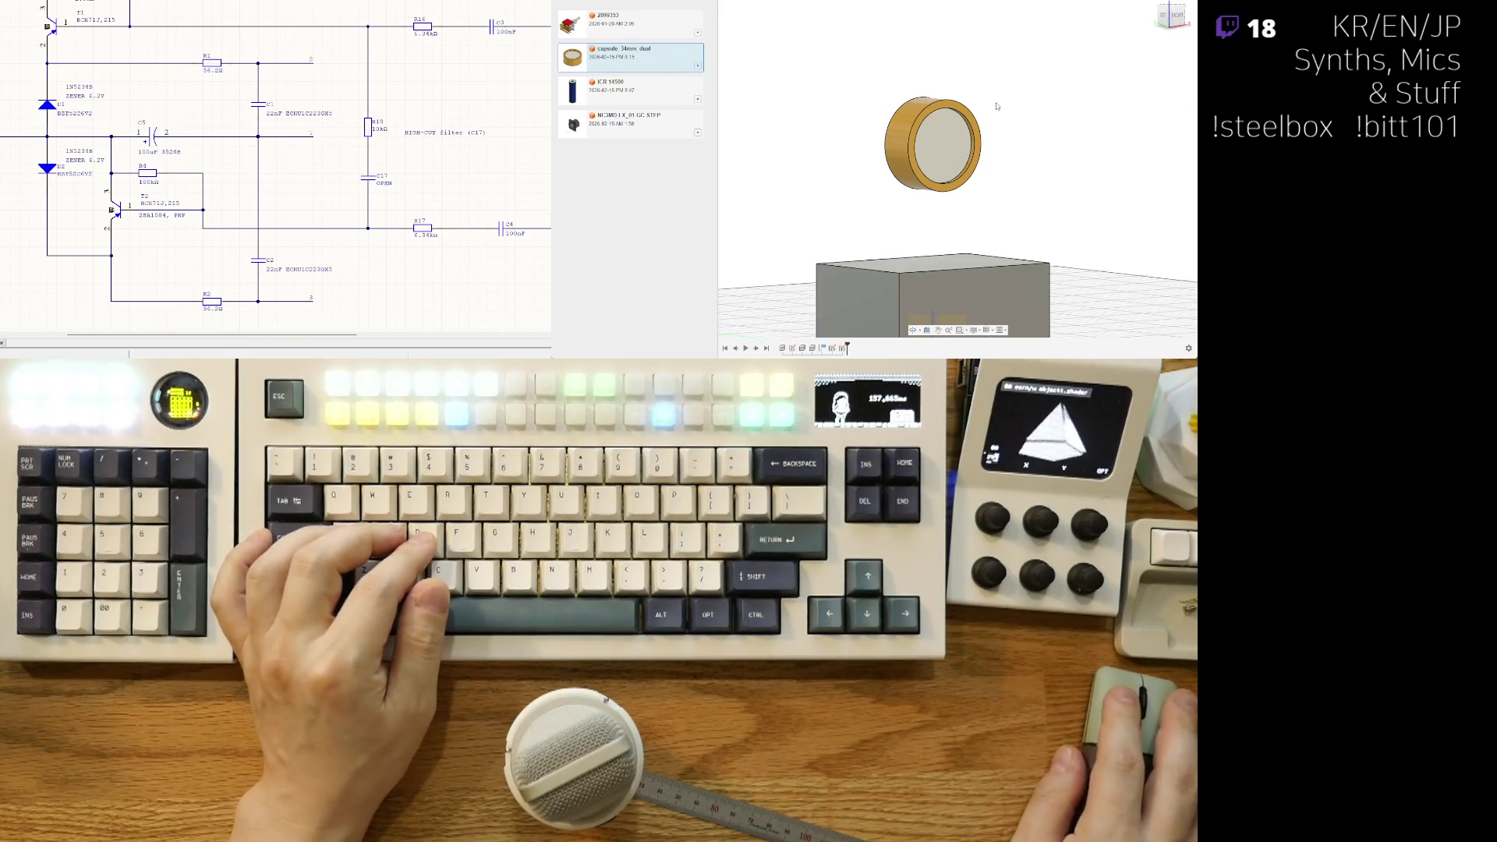
pyautogui.moveTo(995, 169)
pyautogui.keyDown('shift'); pyautogui.mouseDown(button='middle')
pyautogui.moveTo(933, 241)
pyautogui.moveTo(988, 195)
pyautogui.moveTo(954, 222)
pyautogui.moveTo(980, 203)
pyautogui.moveTo(970, 175)
pyautogui.moveTo(935, 197)
pyautogui.mouseUp(button='middle'); pyautogui.keyUp('shift')
pyautogui.keyDown('shift'); pyautogui.moveTo(948, 166); pyautogui.dragTo(929, 265, button='middle'); pyautogui.keyUp('shift')
pyautogui.scroll(2, 929, 265)
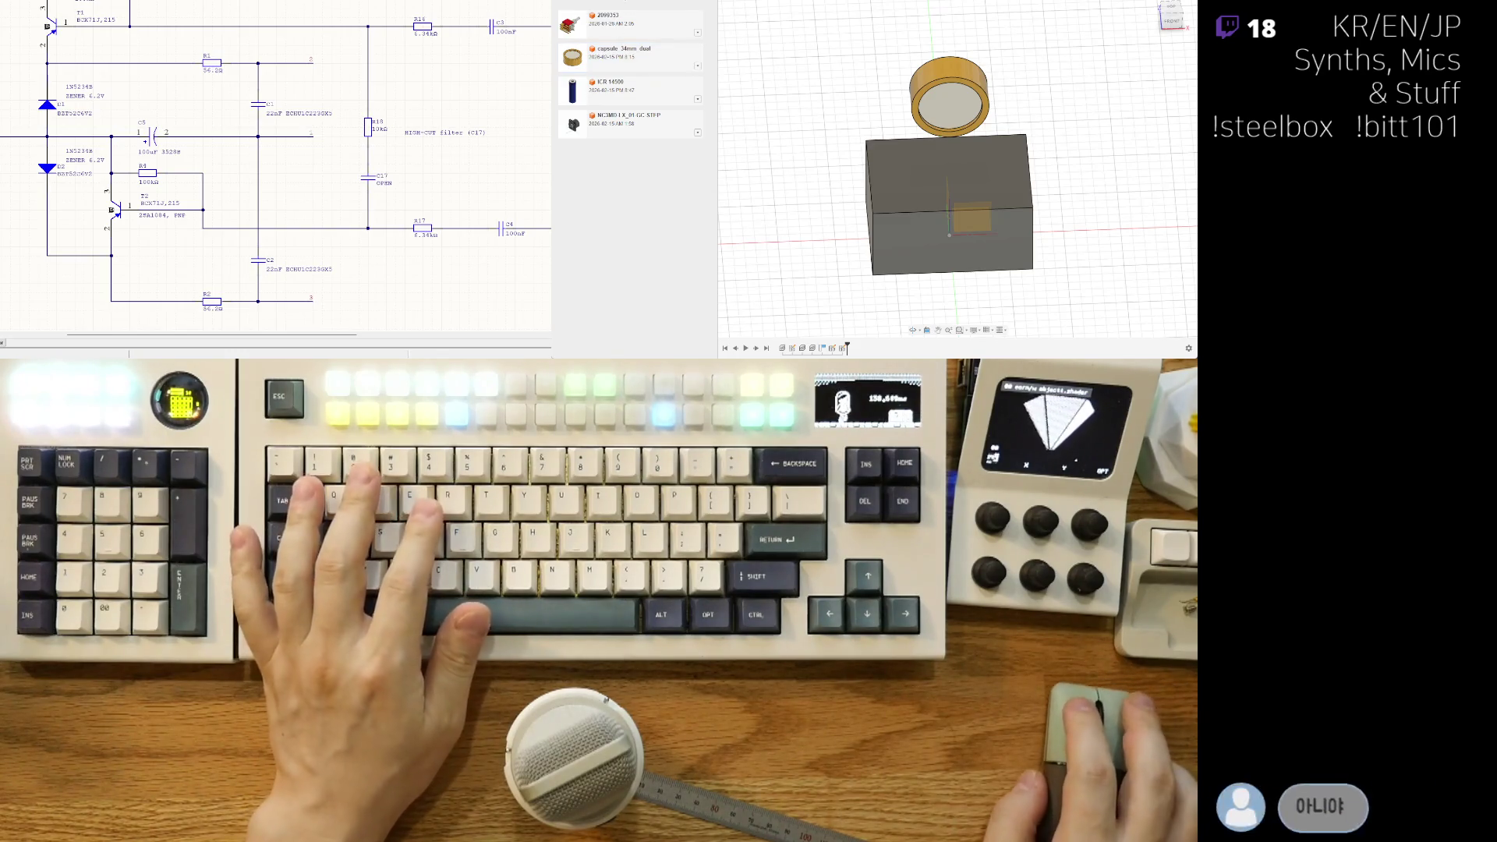
# Step: Browse the amic8, amodular and amic1 folders, then open the S3 87 replica design
pyautogui.doubleClick(608, 64)
pyautogui.click(601, 1)
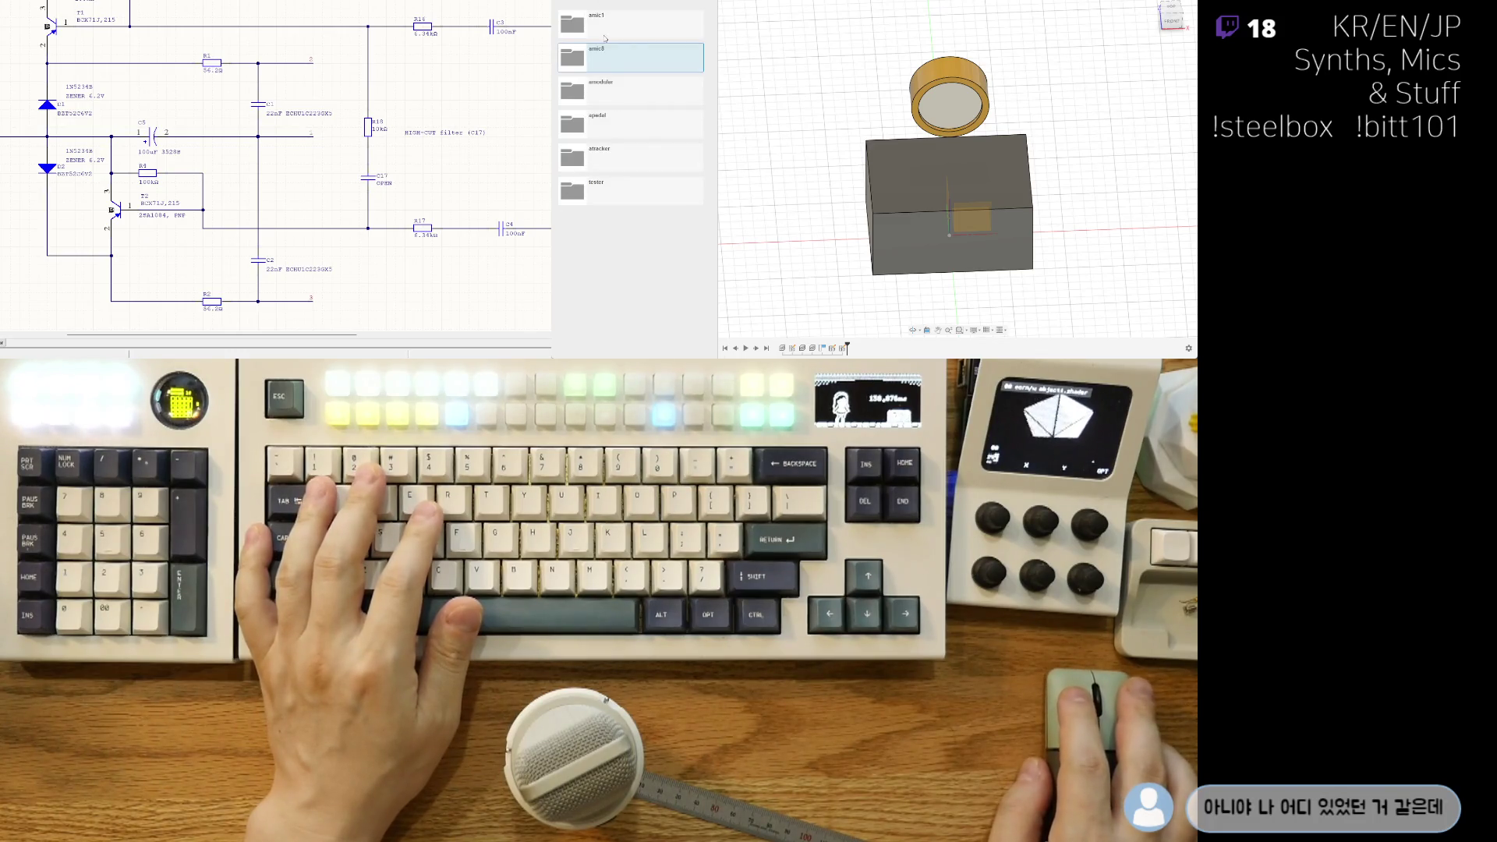
pyautogui.doubleClick(603, 99)
pyautogui.click(601, 1)
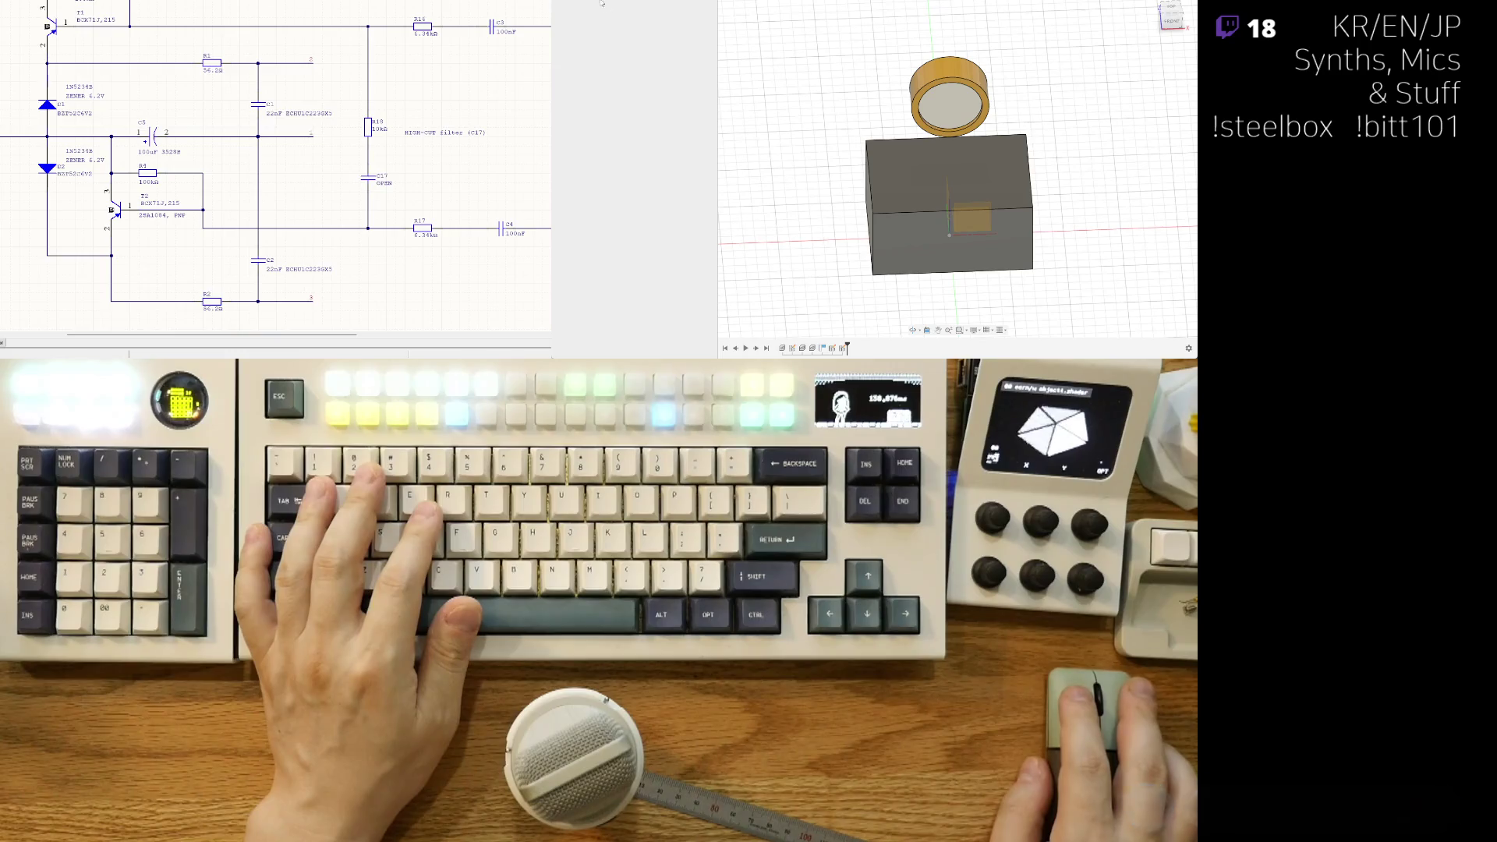
pyautogui.doubleClick(639, 33)
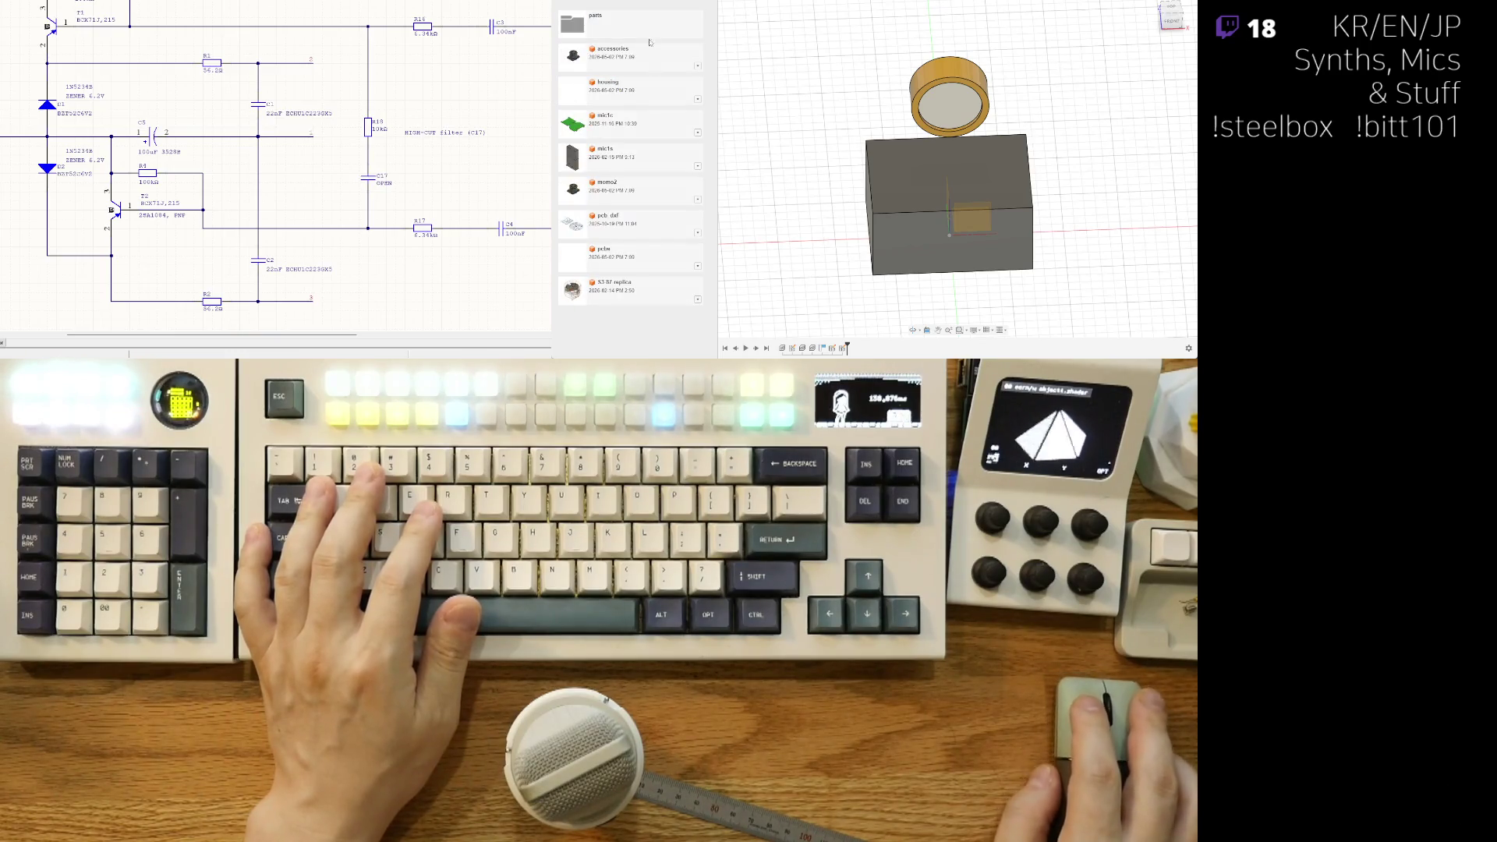
pyautogui.click(645, 35)
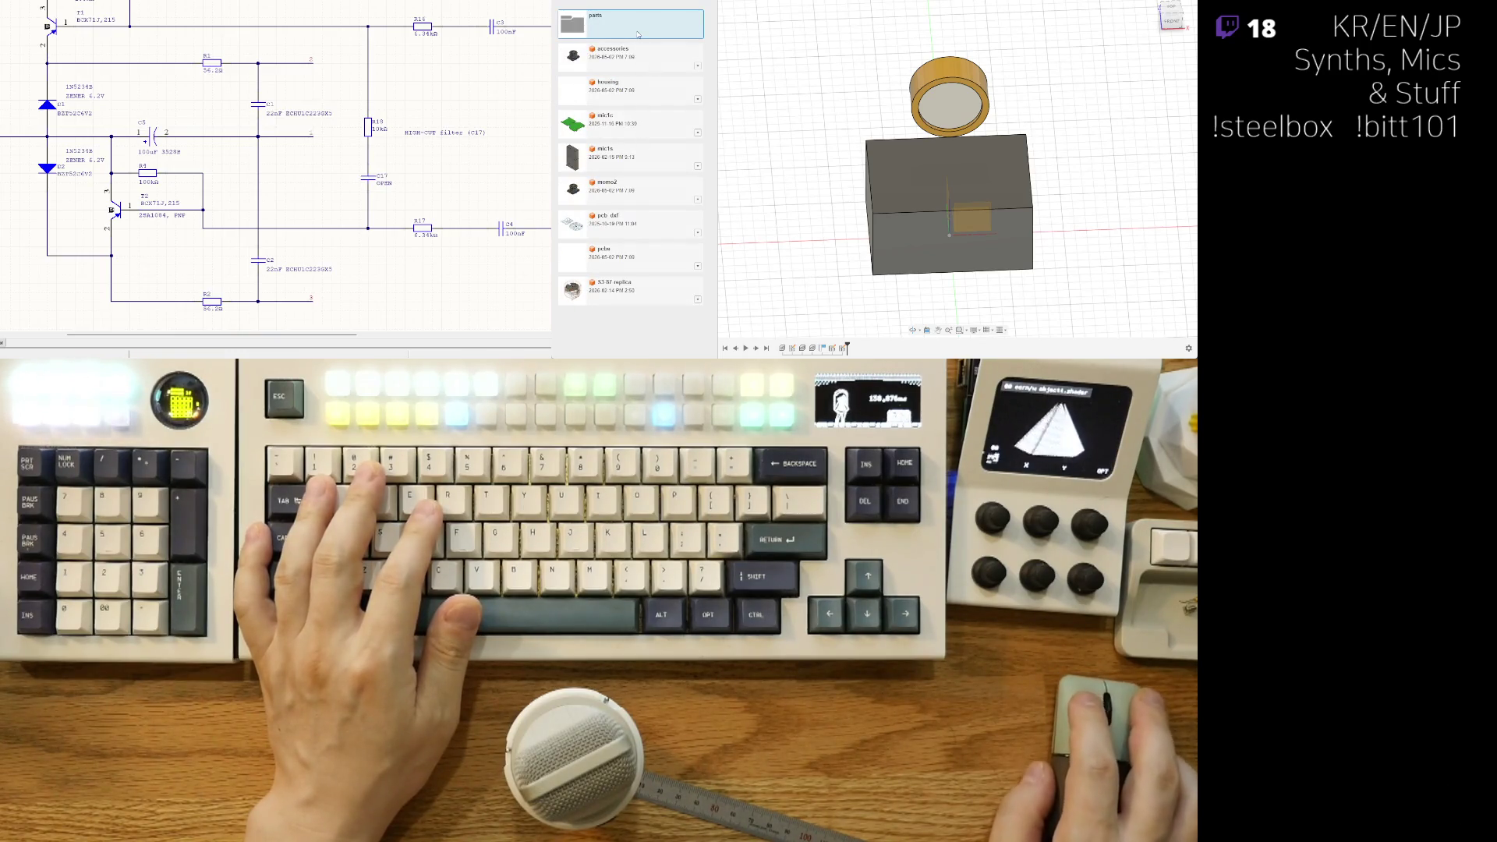
pyautogui.doubleClick(639, 33)
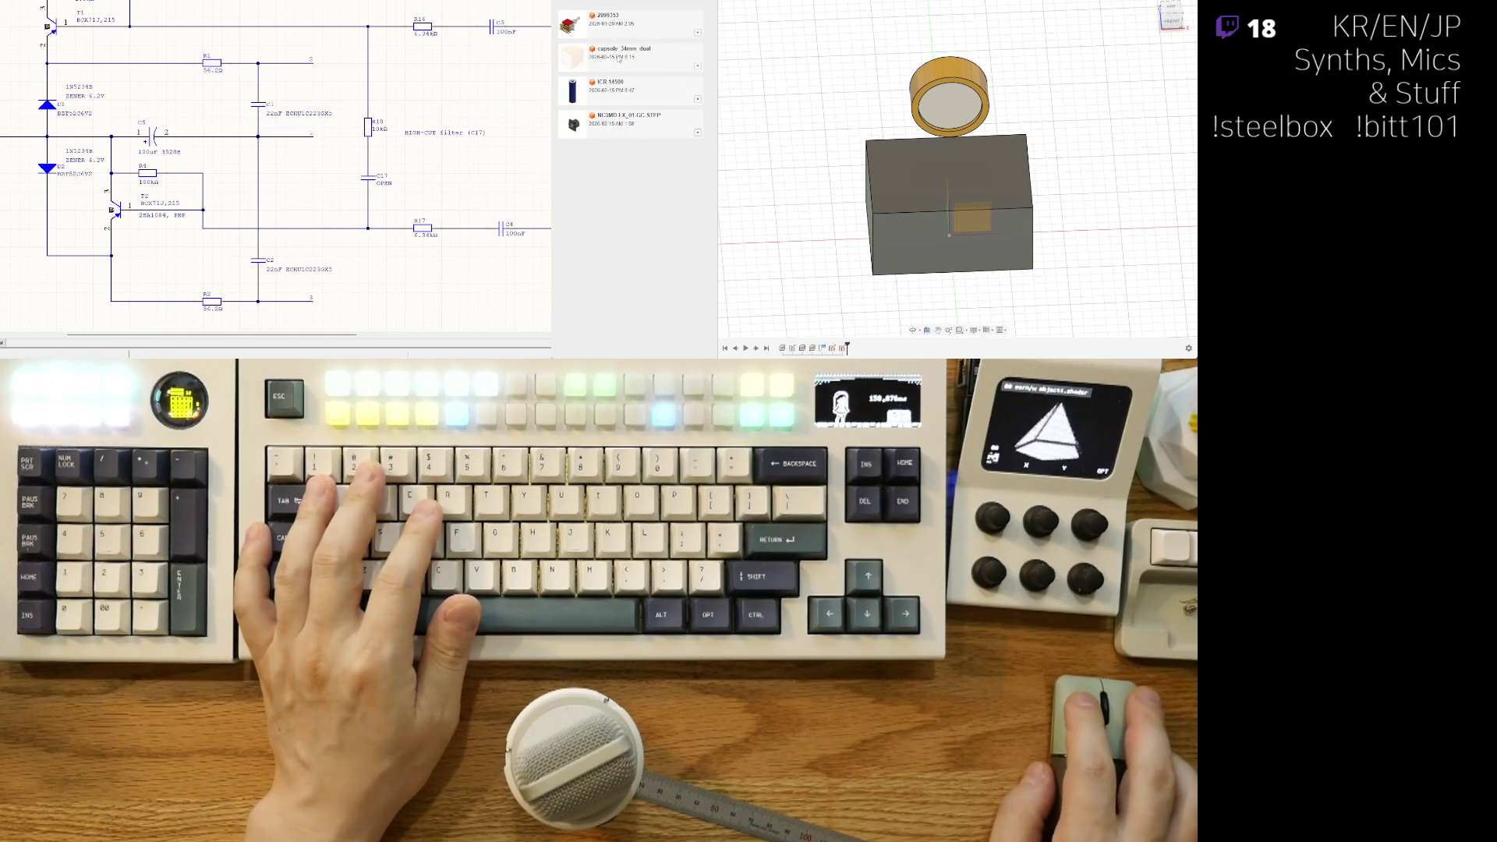
pyautogui.click(625, 2)
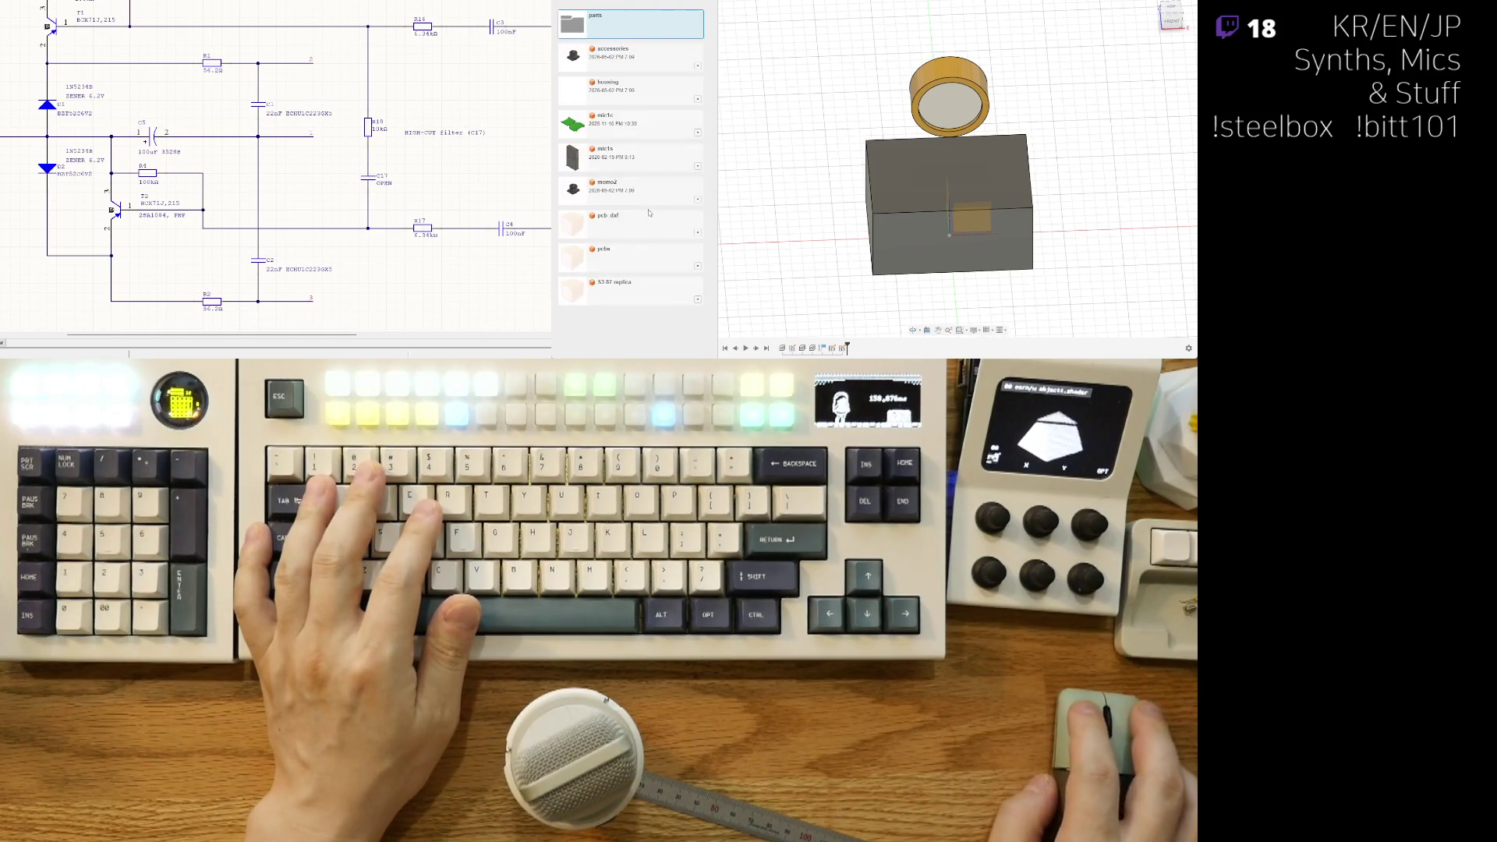
pyautogui.click(648, 298)
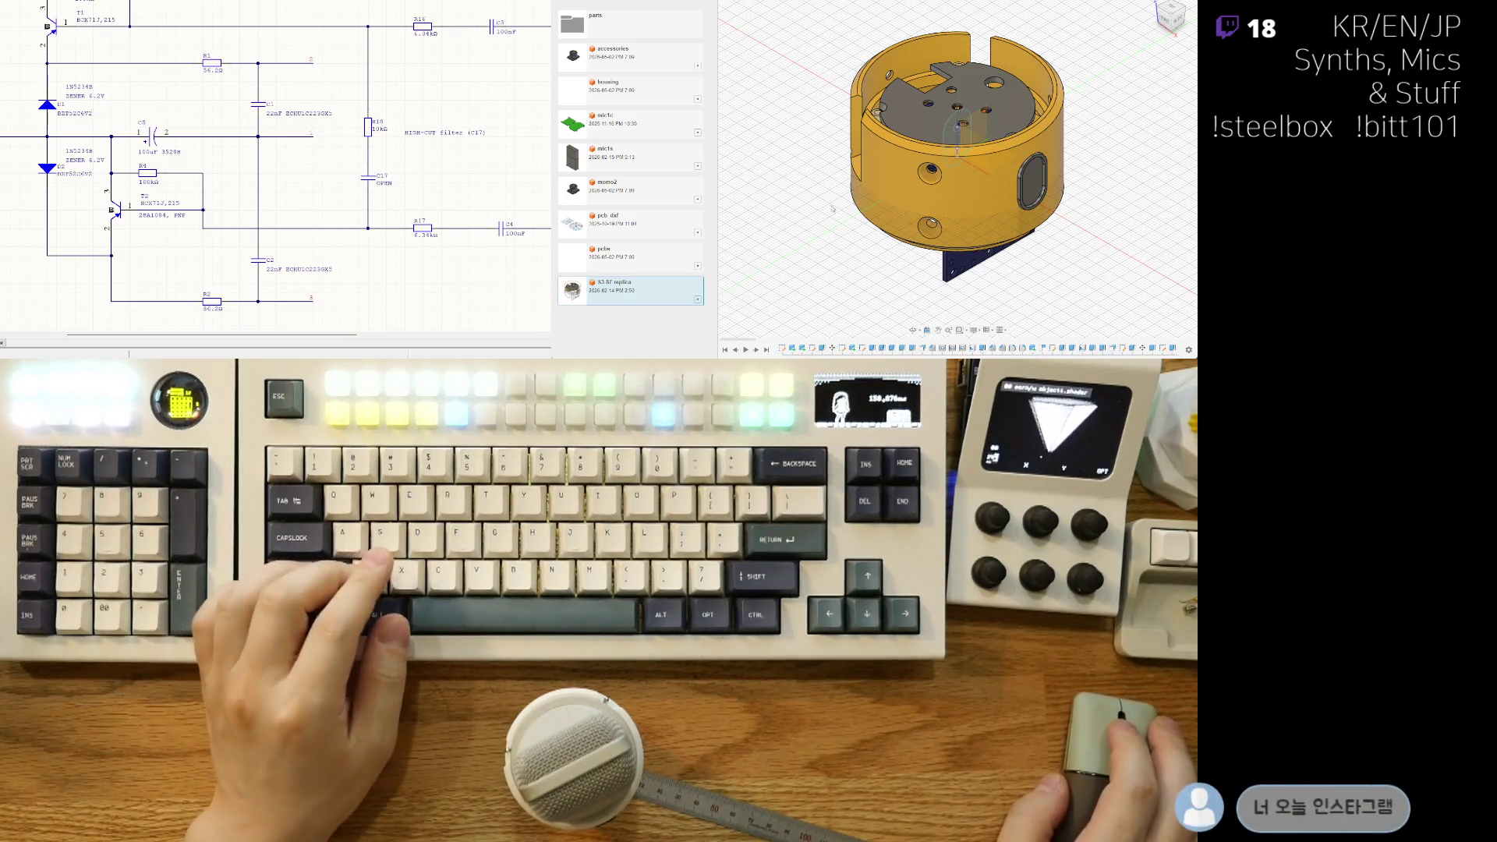
# Step: Orbit the replica housing, hiding and showing the white cylinder and grey base to expose its interior
pyautogui.moveTo(834, 205)
pyautogui.keyDown('shift'); pyautogui.mouseDown(button='middle')
pyautogui.moveTo(912, 160)
pyautogui.moveTo(751, 52)
pyautogui.mouseUp(button='middle'); pyautogui.keyUp('shift')
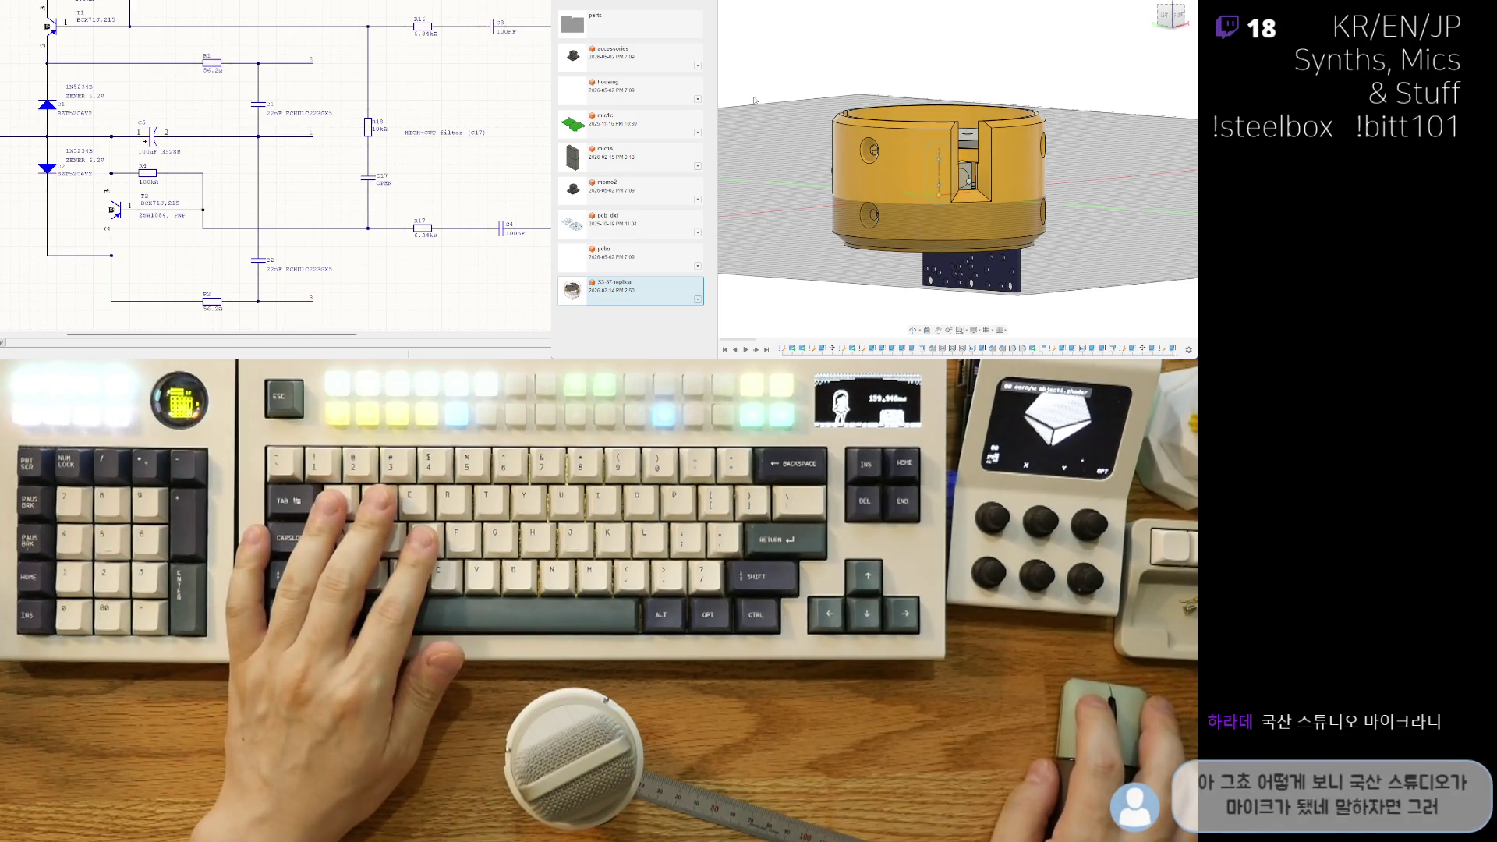
pyautogui.hotkey('ctrl', 'z')
pyautogui.keyDown('shift'); pyautogui.moveTo(1020, 123); pyautogui.dragTo(841, 155, button='middle'); pyautogui.keyUp('shift')
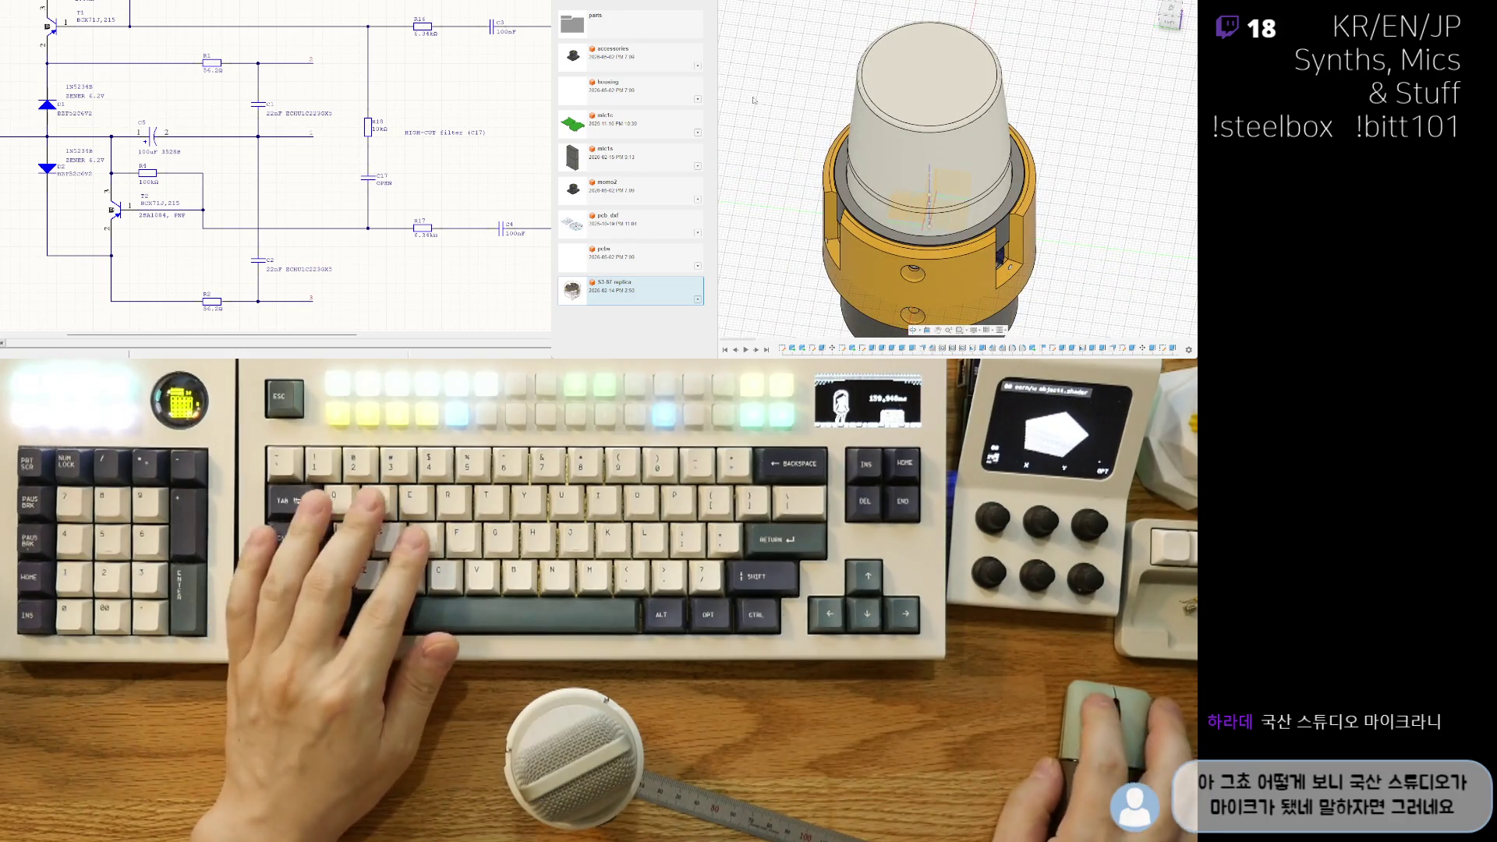
pyautogui.hotkey('ctrl', 'y')
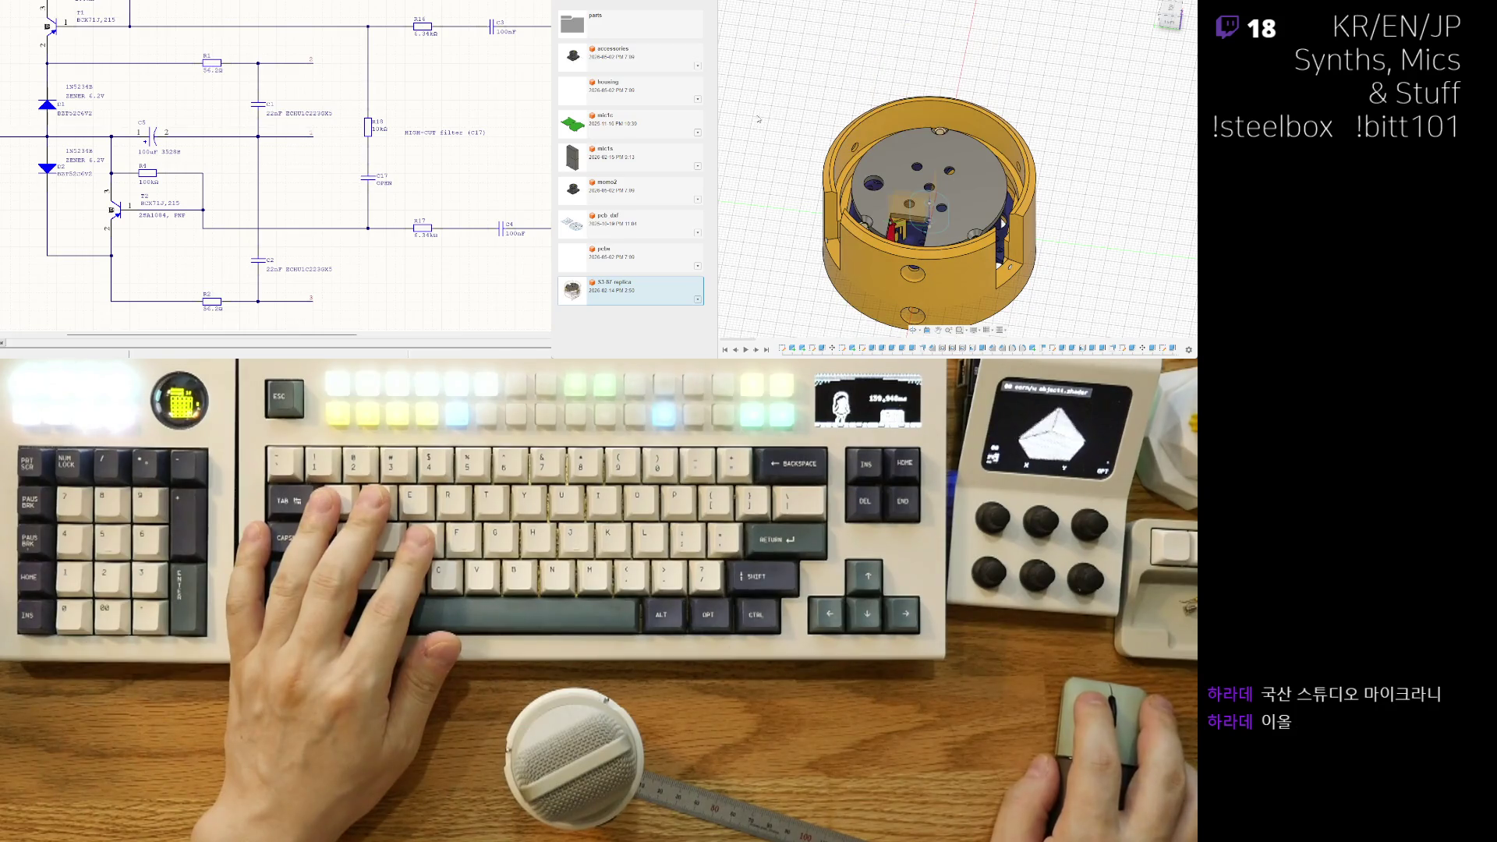
pyautogui.hotkey('ctrl', 'z')
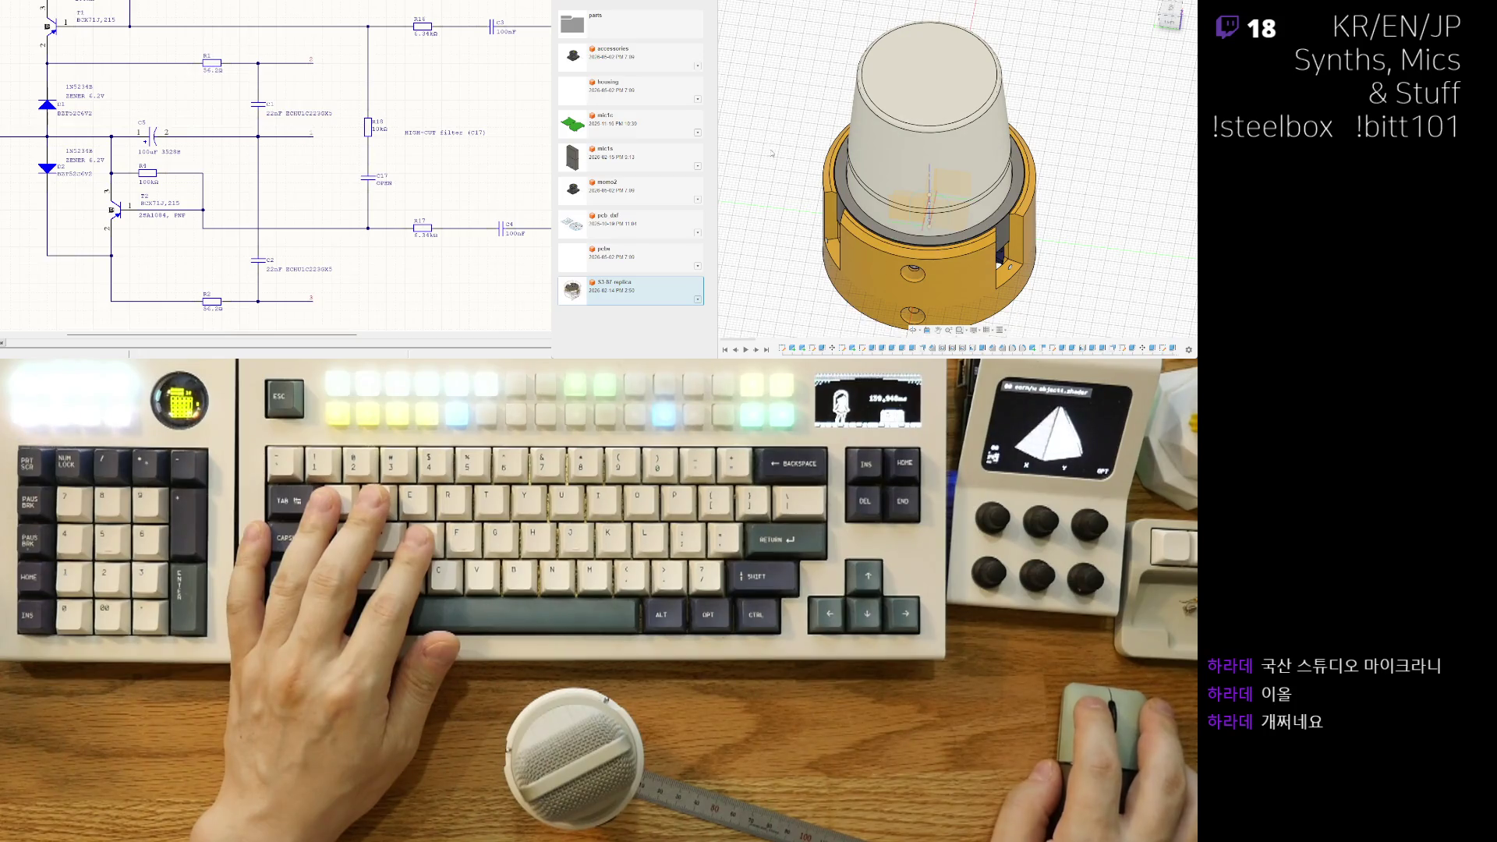
pyautogui.hotkey('ctrl', 'z')
pyautogui.hotkey('ctrl', 'y')
pyautogui.hotkey('ctrl', 'z')
pyautogui.moveTo(957, 143)
pyautogui.keyDown('shift'); pyautogui.mouseDown(button='middle')
pyautogui.moveTo(992, 164)
pyautogui.moveTo(1030, 248)
pyautogui.moveTo(901, 274)
pyautogui.moveTo(911, 129)
pyautogui.moveTo(1082, 250)
pyautogui.moveTo(1016, 284)
pyautogui.mouseUp(button='middle'); pyautogui.keyUp('shift')
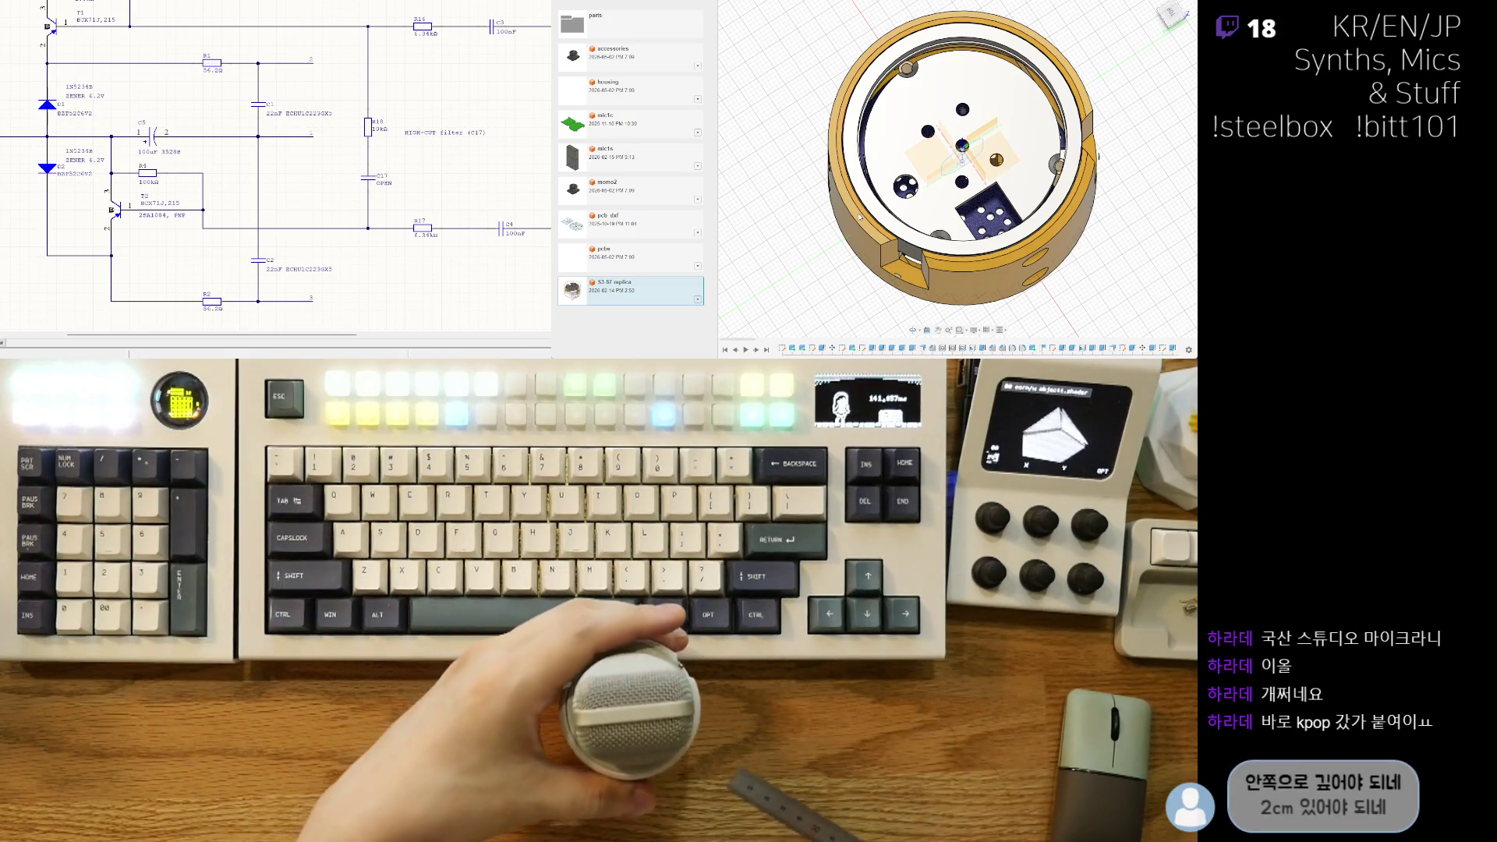
# Step: Fit the housing in view, then return to the enclosure design and orbit the ring and connector
pyautogui.keyDown('shift'); pyautogui.moveTo(1088, 148); pyautogui.dragTo(1088, 200, button='middle'); pyautogui.keyUp('shift')
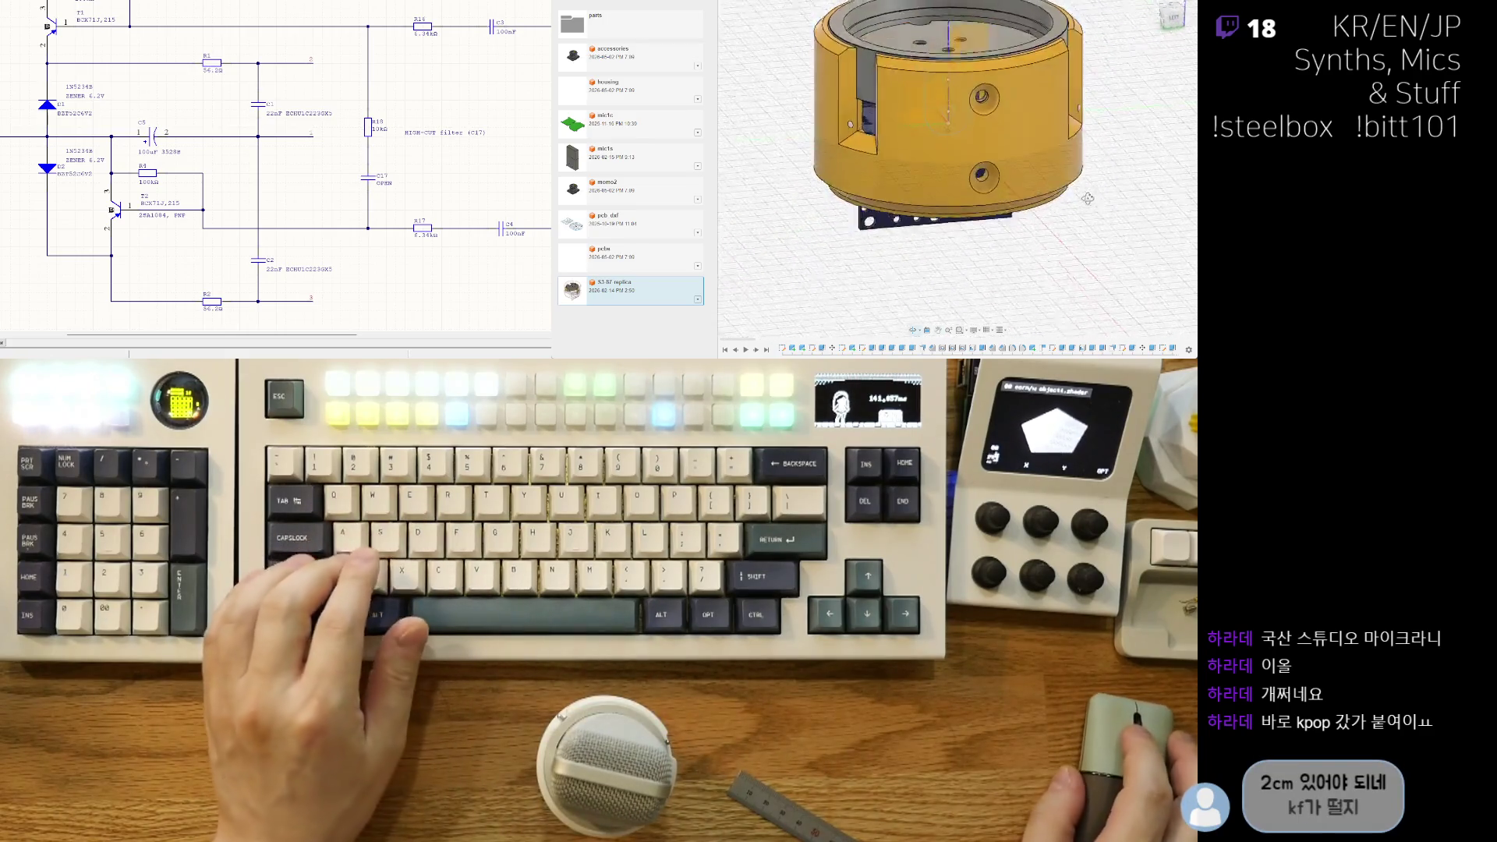
pyautogui.press('F6')
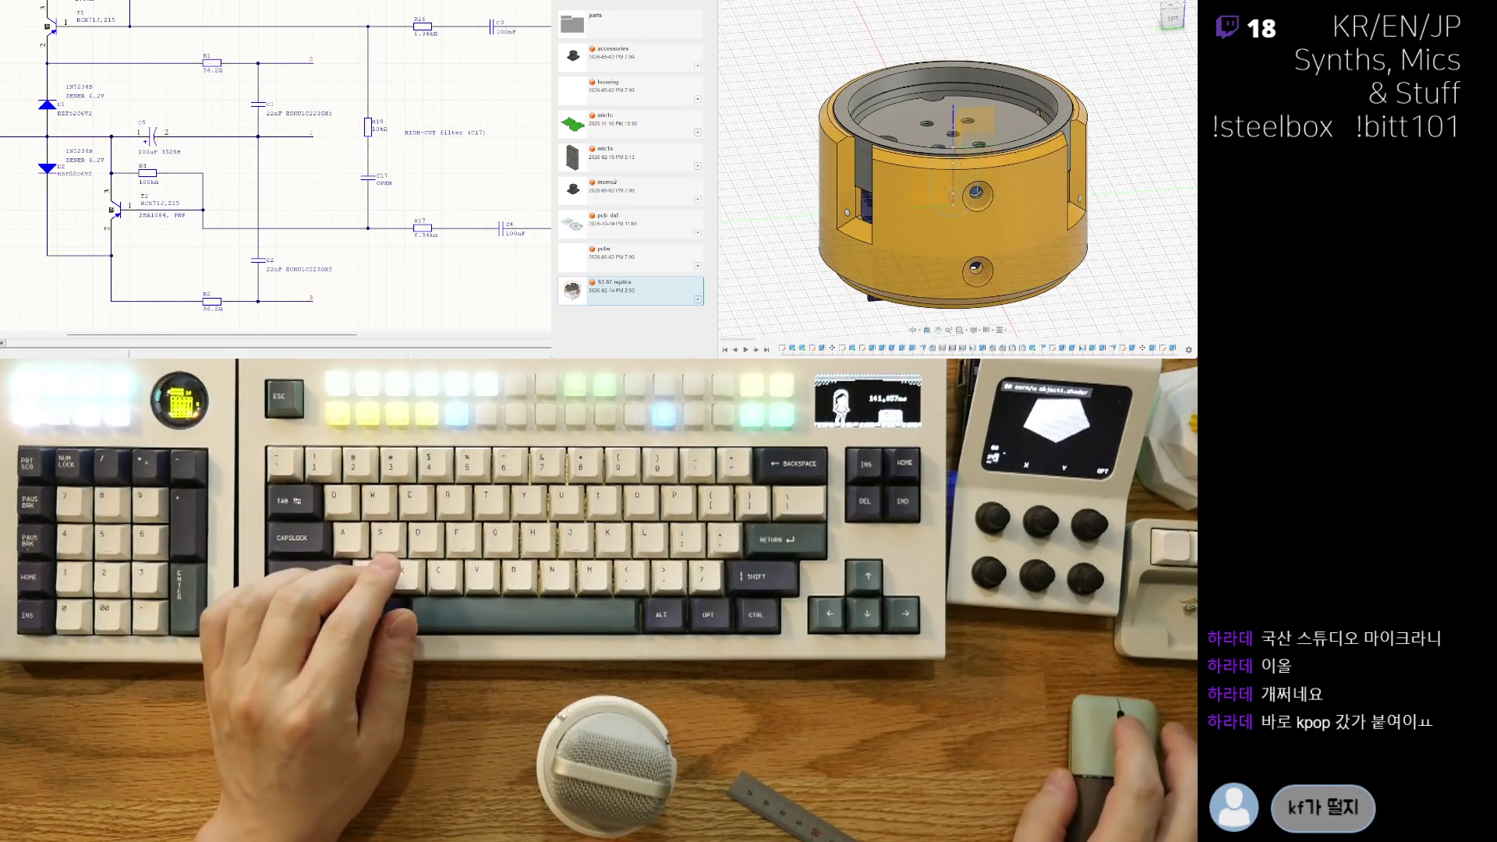
pyautogui.hotkey('ctrl', 'Tab')
pyautogui.keyDown('shift'); pyautogui.moveTo(1054, 164); pyautogui.dragTo(751, 169, button='middle'); pyautogui.keyUp('shift')
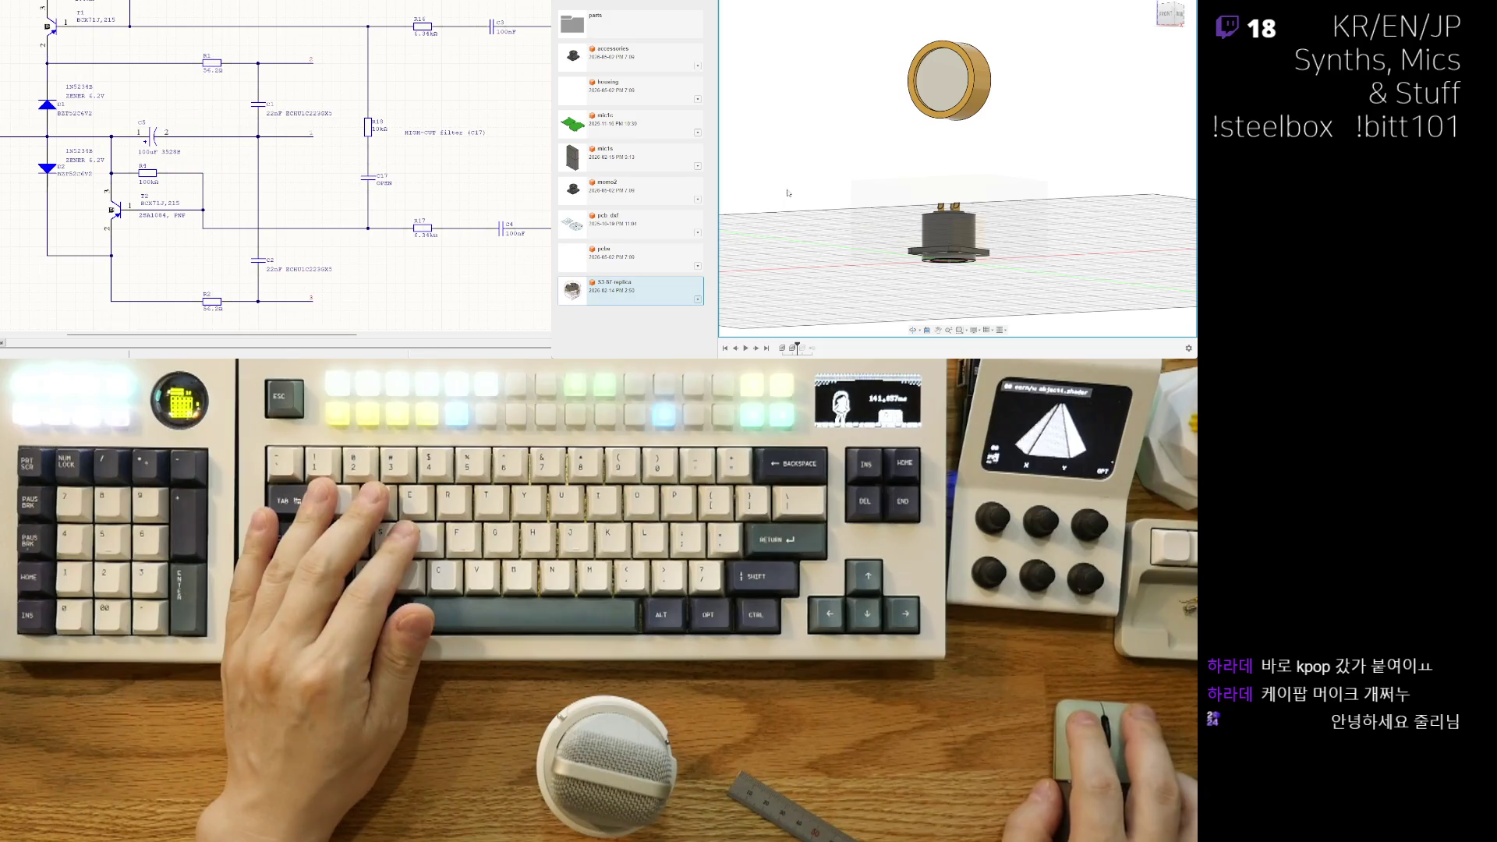
# Step: Step the design history back and forth through the box and the capsule ring's move
pyautogui.hotkey('ctrl', 'y')
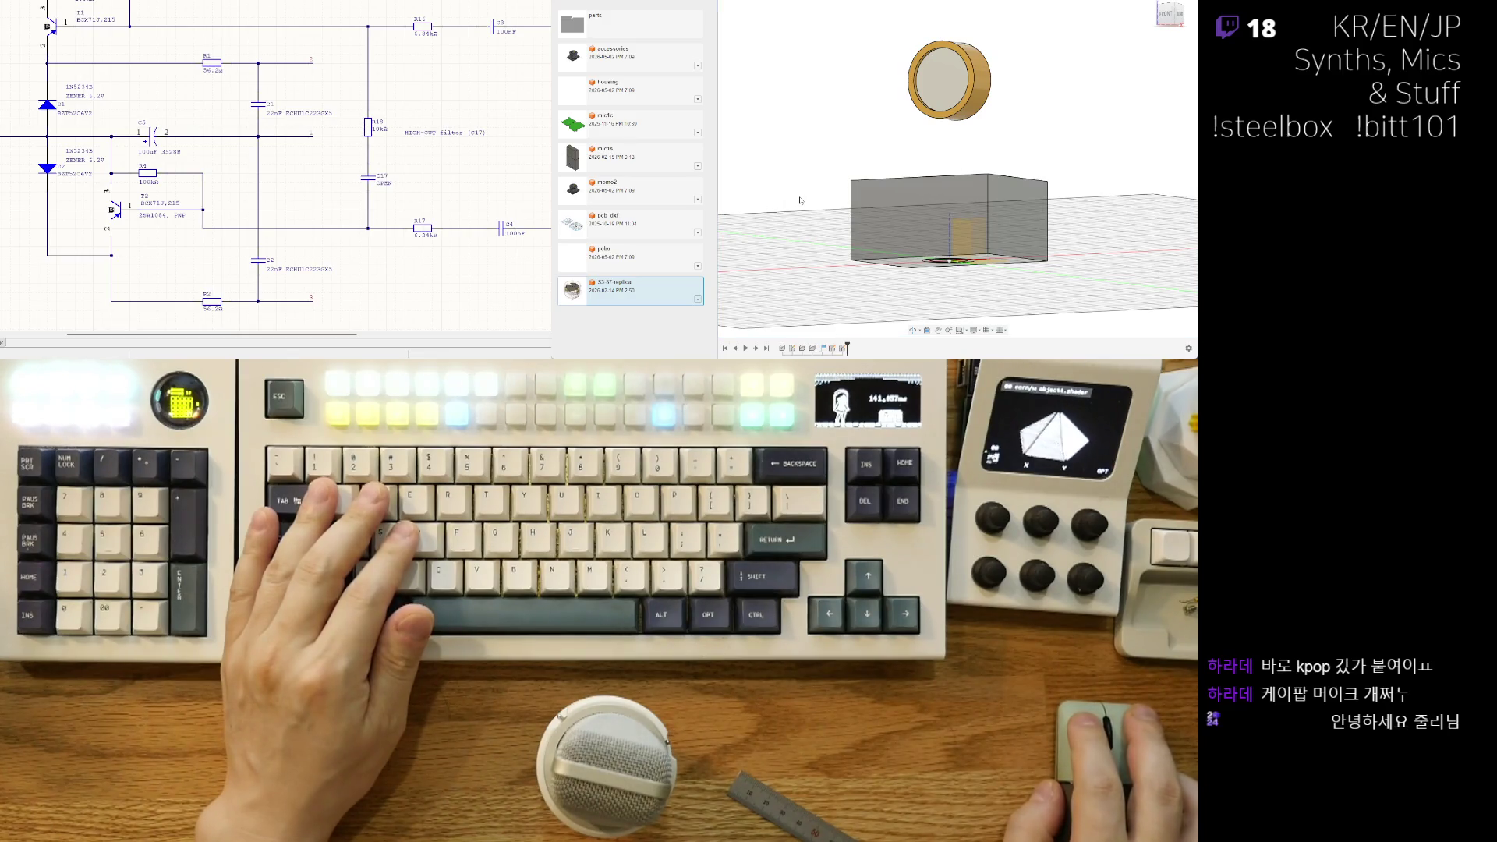
pyautogui.hotkey('ctrl', 'z')
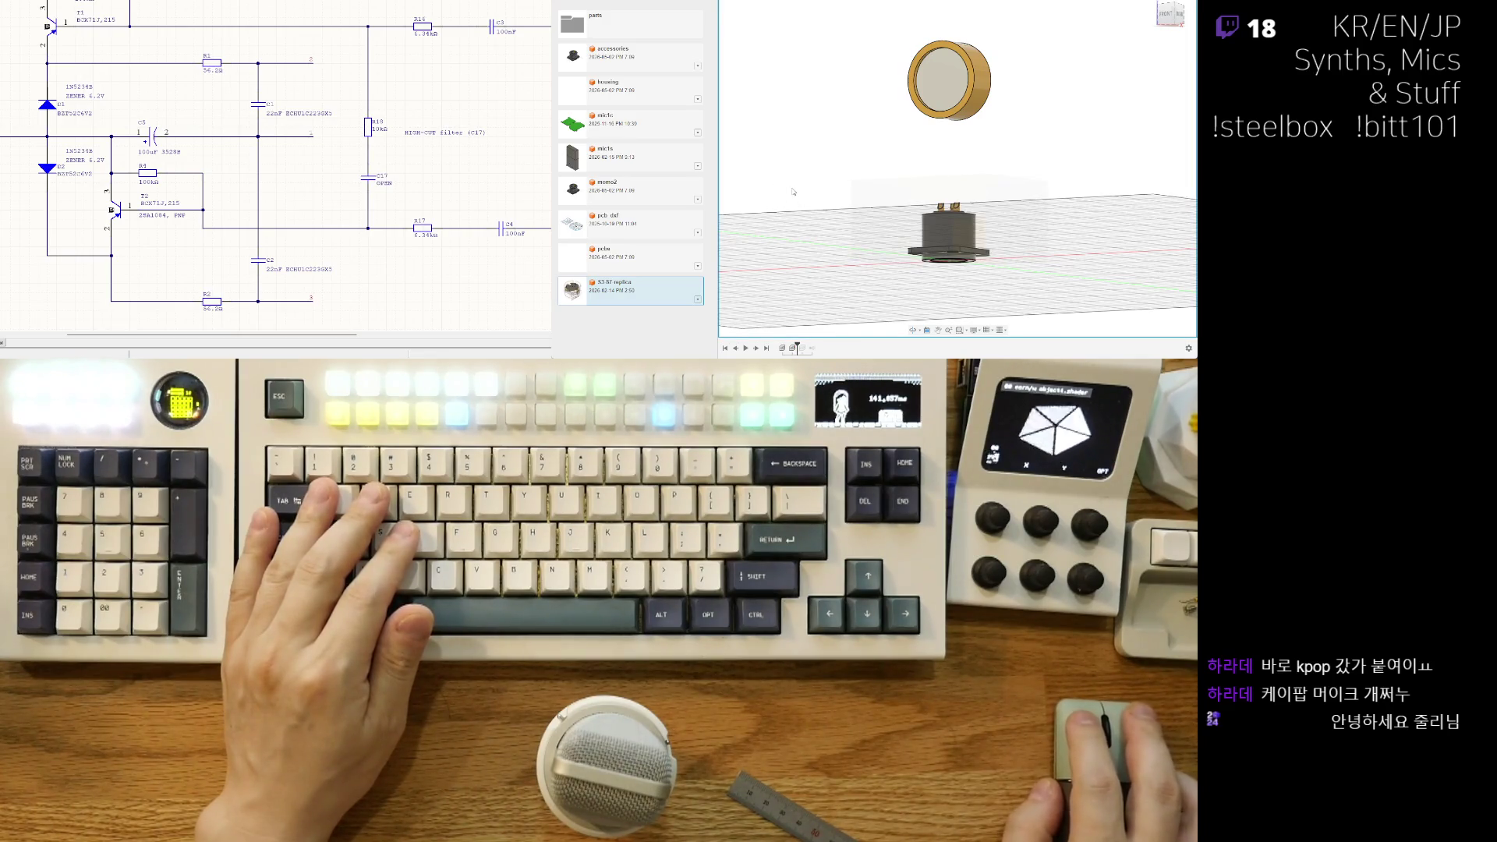
pyautogui.hotkey('ctrl', 'z')
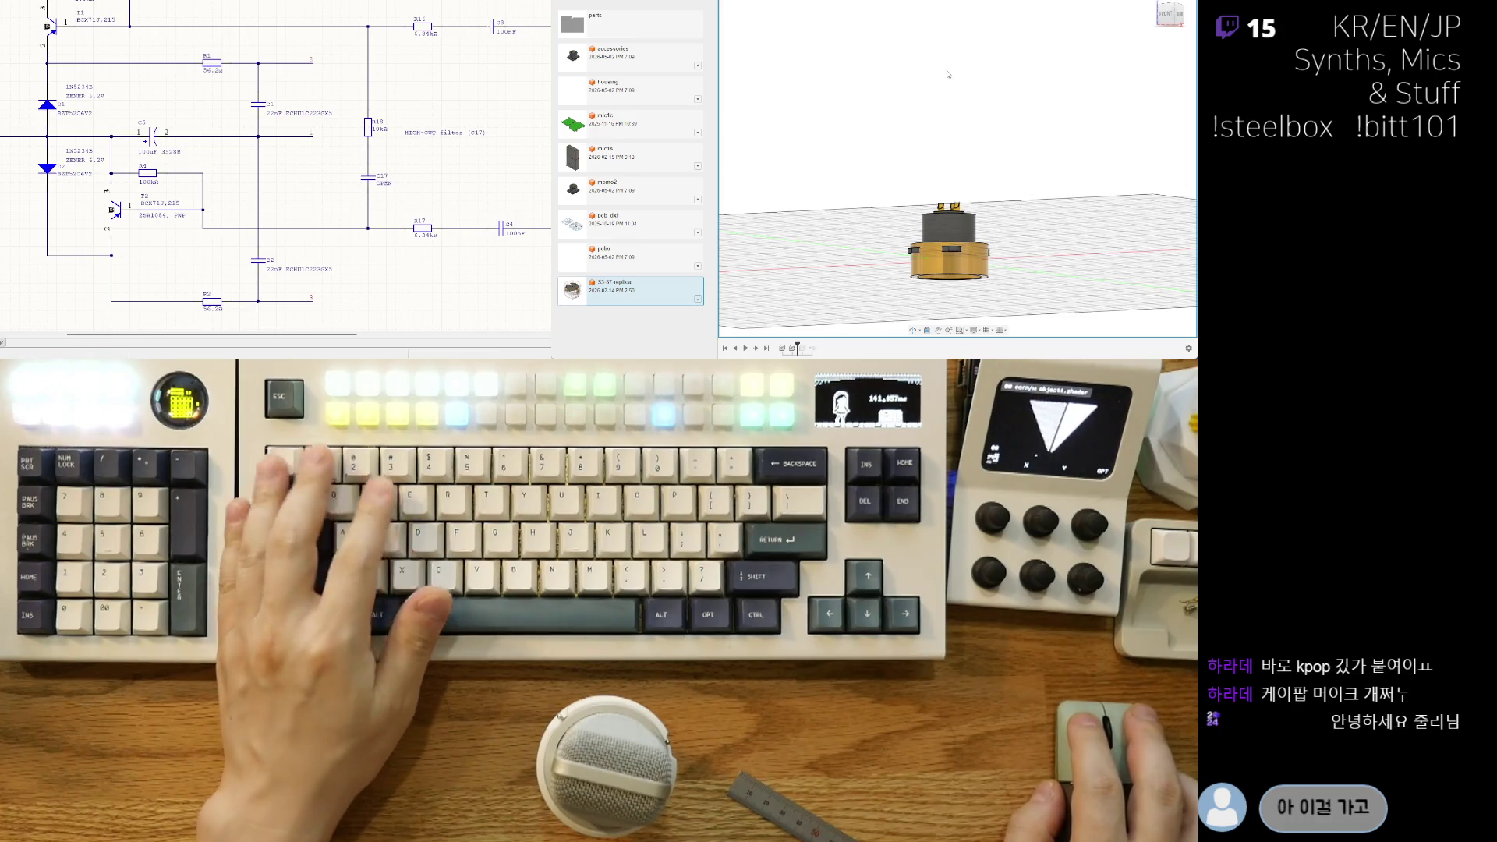
pyautogui.hotkey('ctrl', 'z')
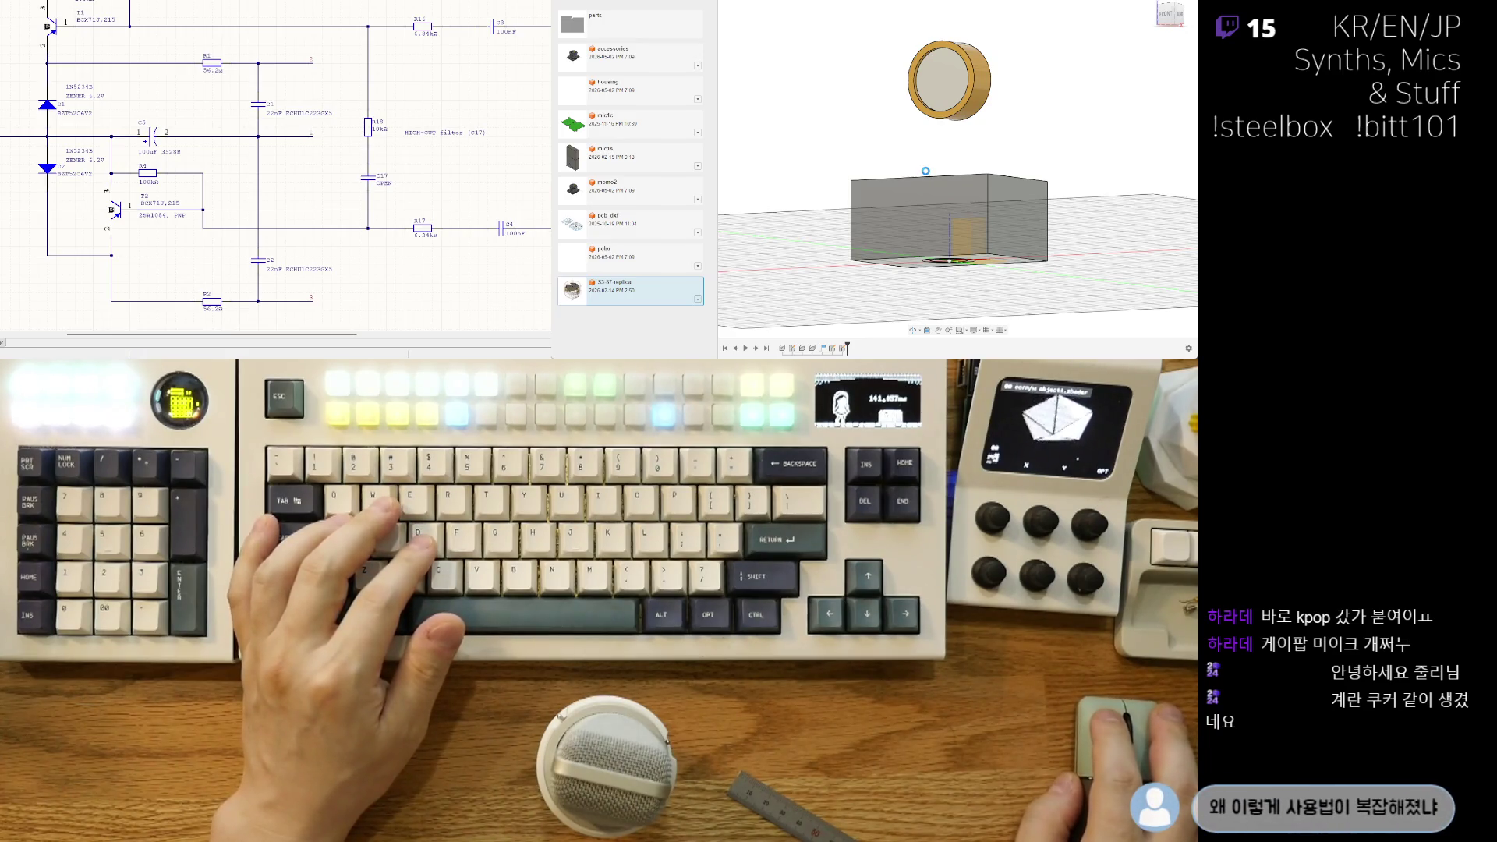
pyautogui.hotkey('ctrl', 'z')
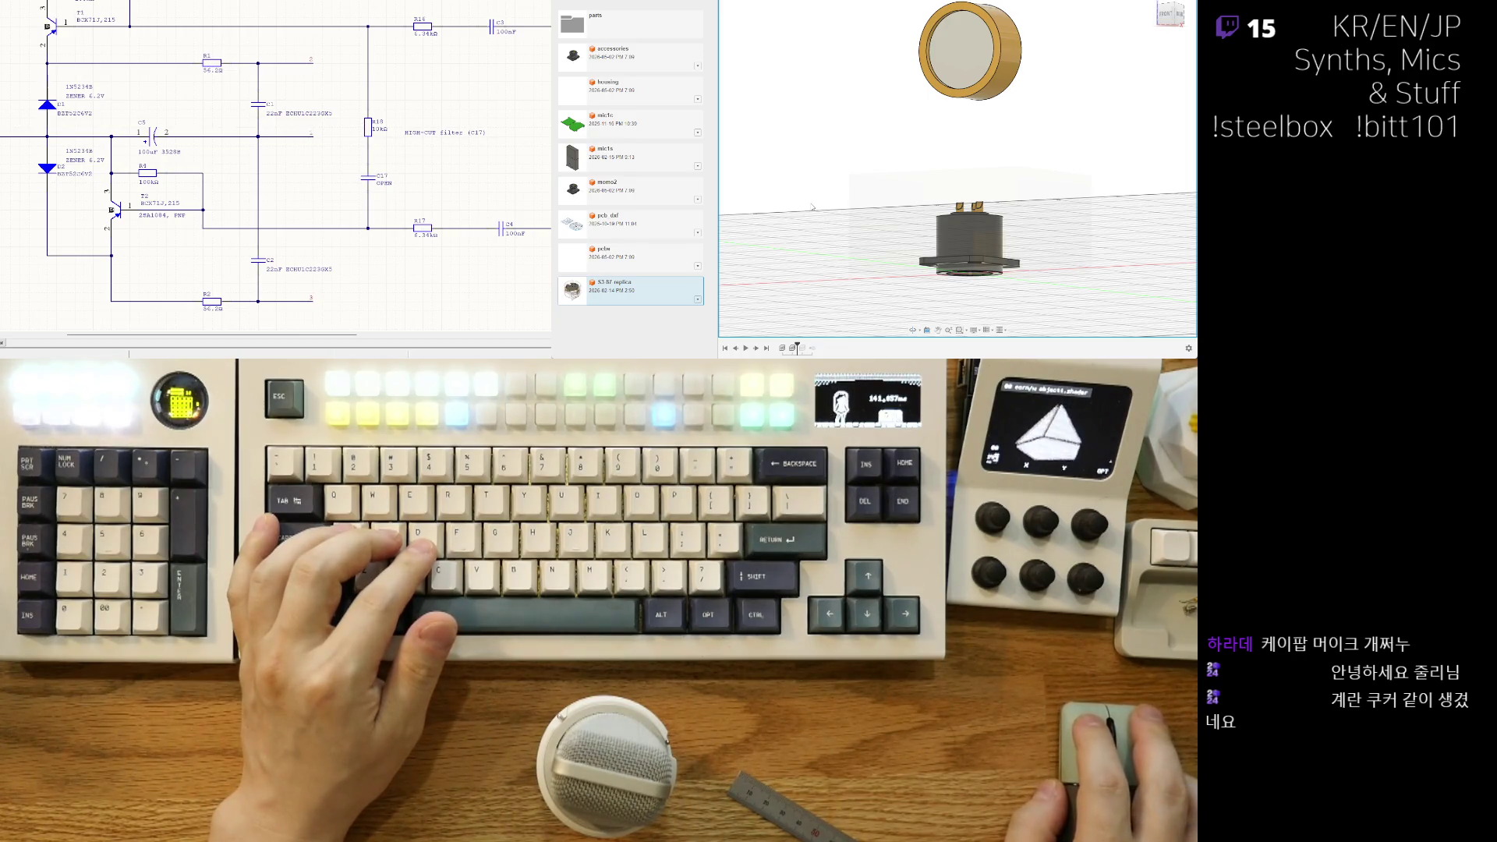
pyautogui.hotkey('ctrl', 'z')
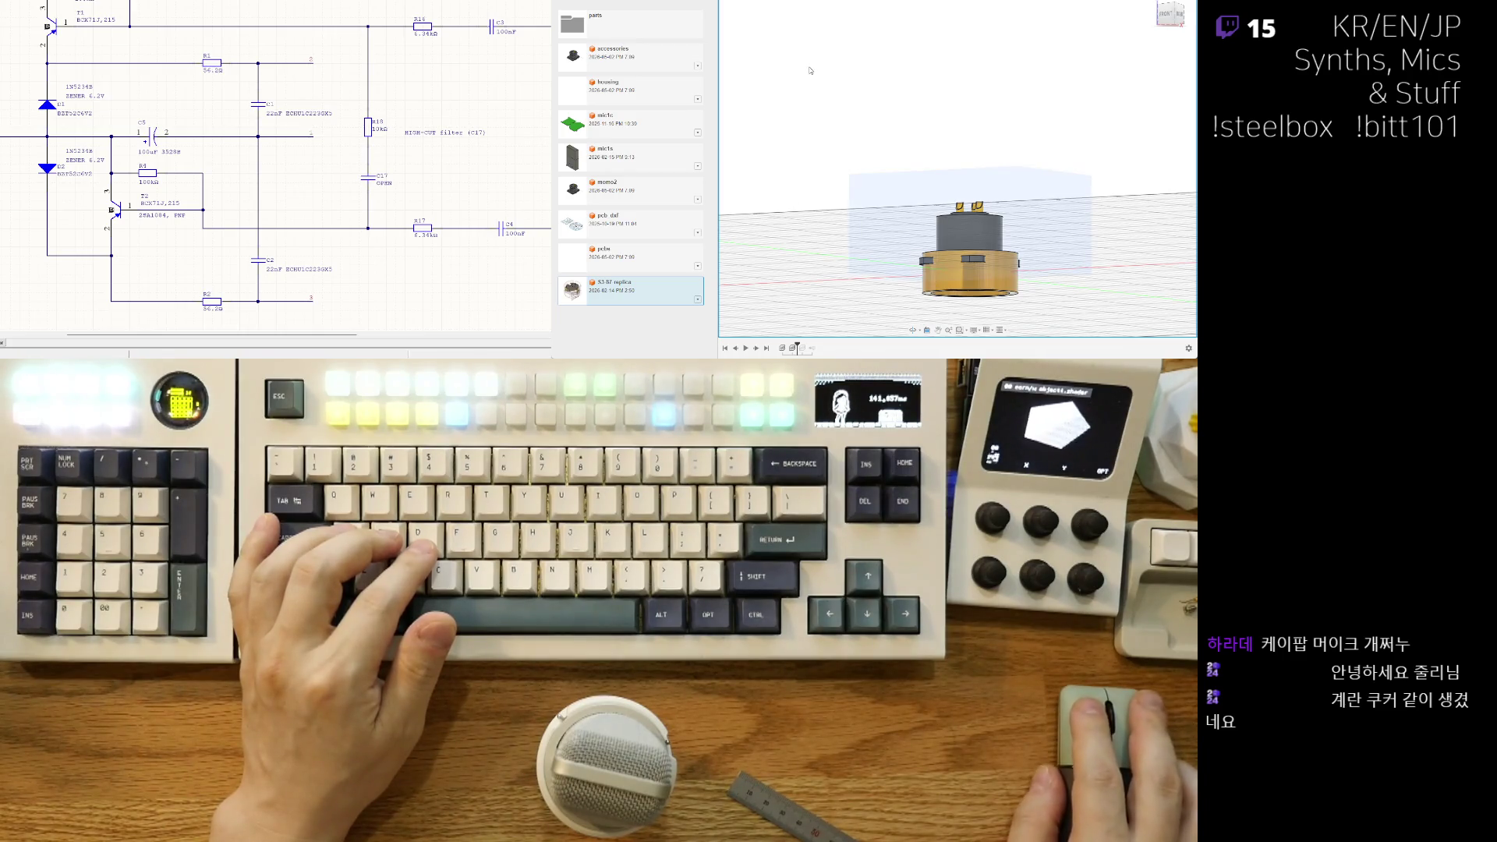
pyautogui.hotkey('ctrl', 'y')
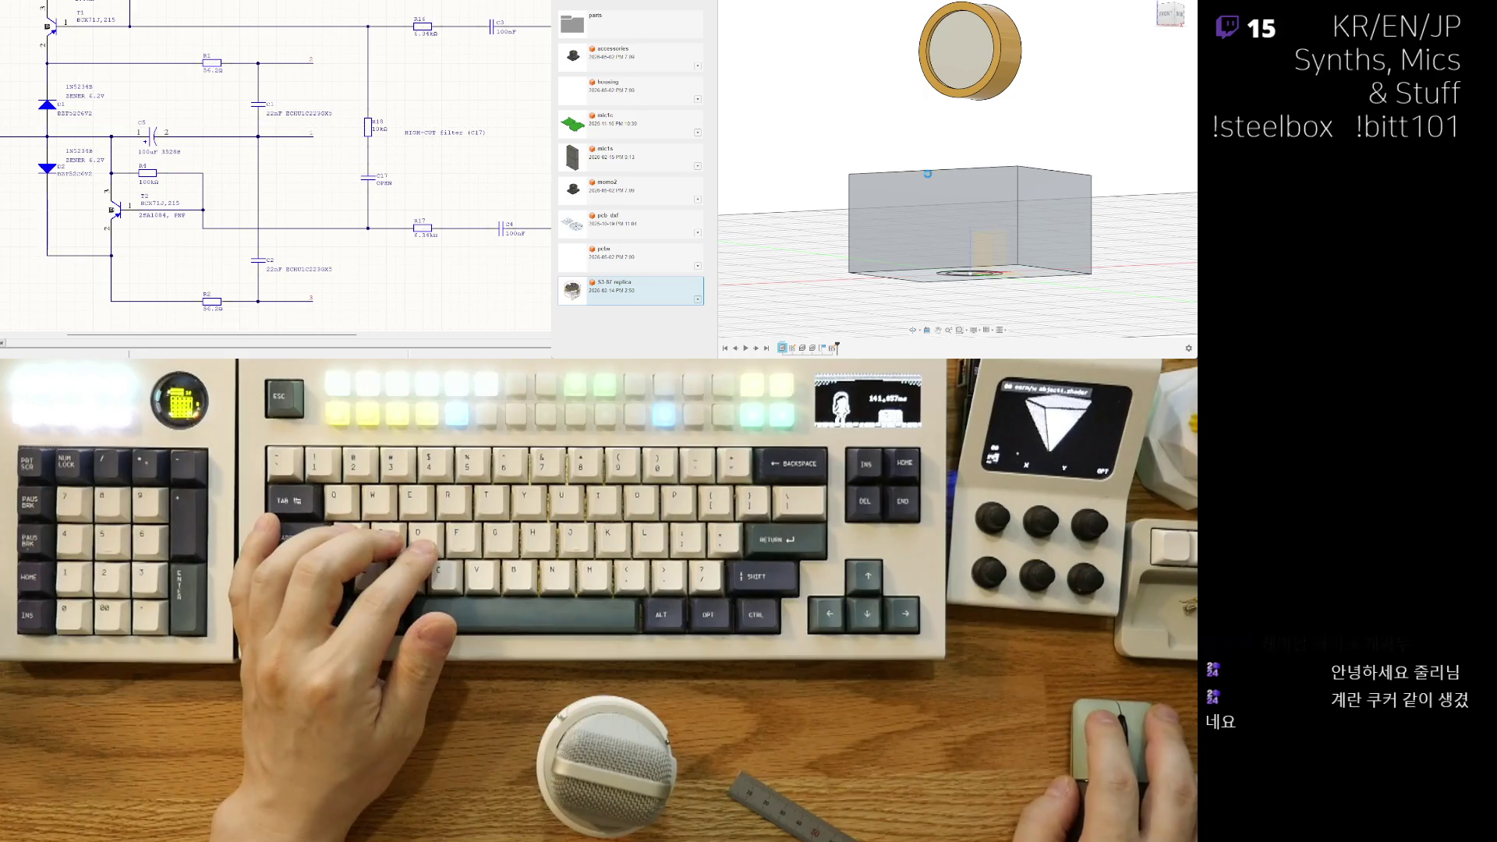
pyautogui.hotkey('ctrl', 'z')
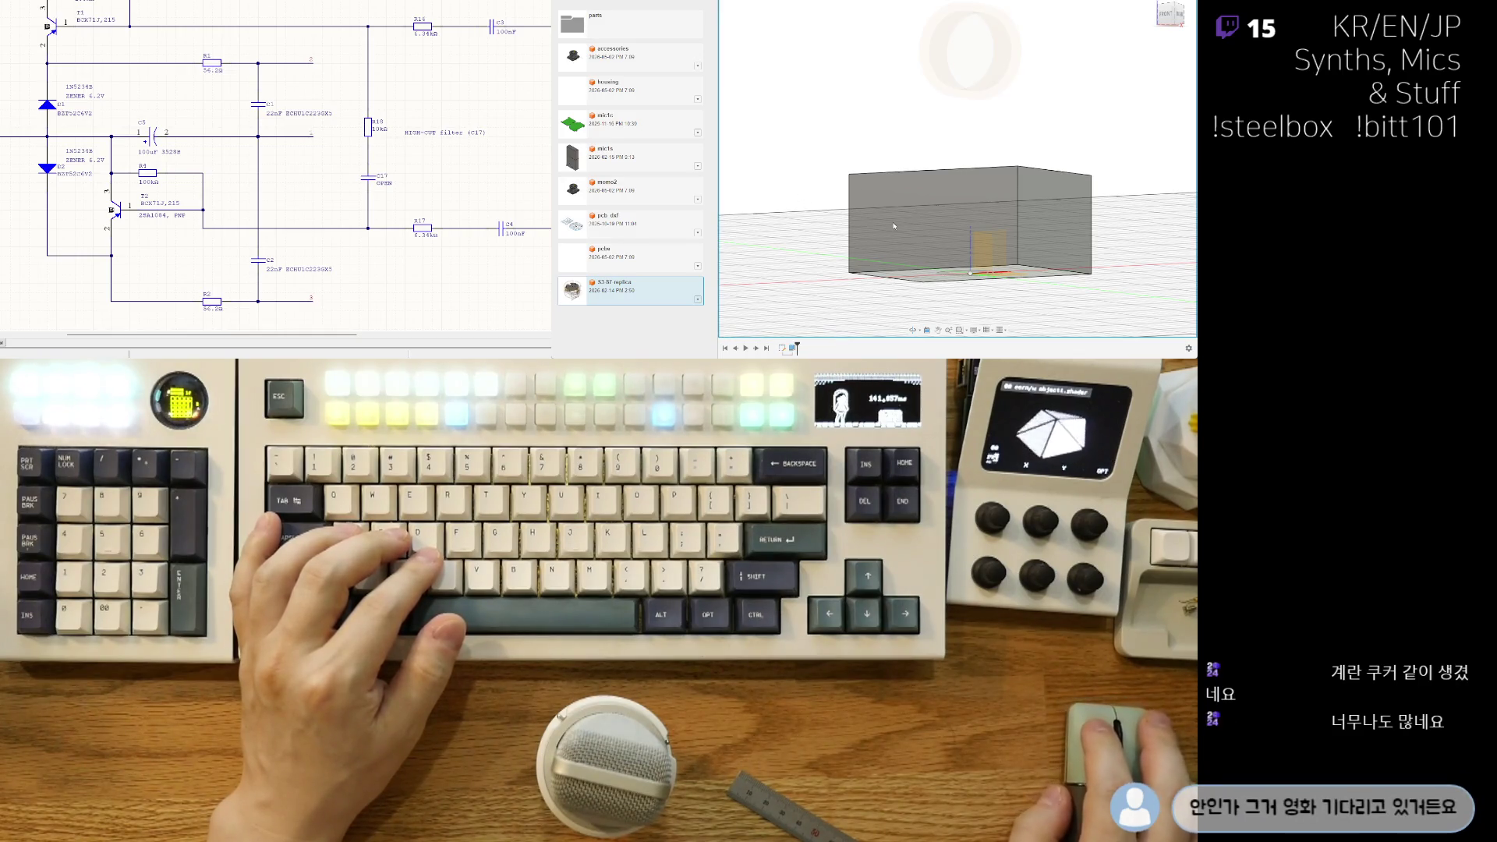
# Step: Pan, zoom and orbit to an angled view of the box and gold capsule
pyautogui.moveTo(908, 135)
pyautogui.mouseDown(button='middle')
pyautogui.moveTo(930, 140)
pyautogui.moveTo(889, 156)
pyautogui.mouseUp(button='middle')
pyautogui.scroll(-1, 889, 157)
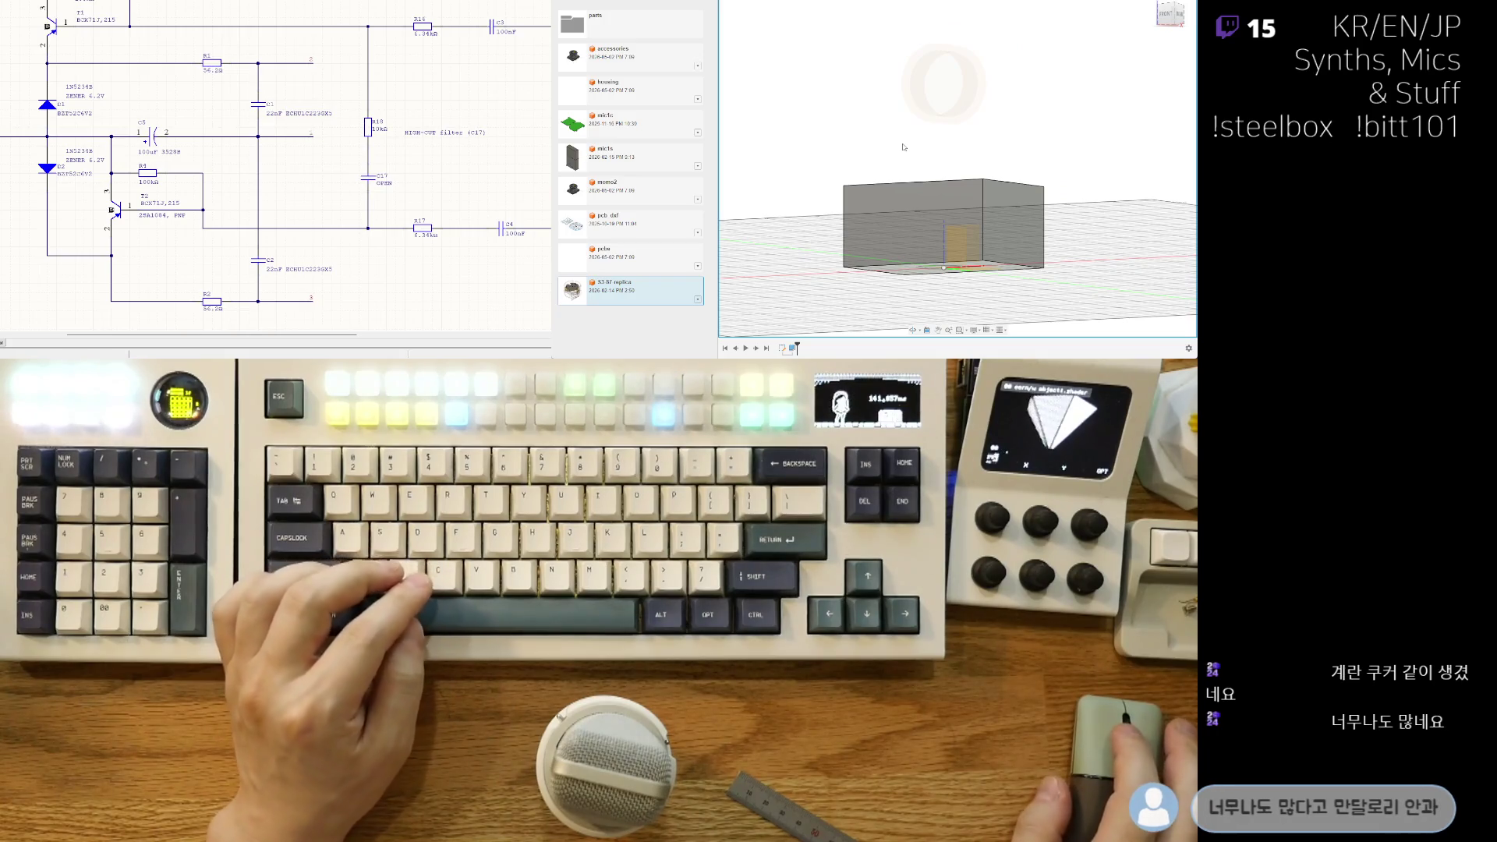
pyautogui.scroll(1, 843, 165)
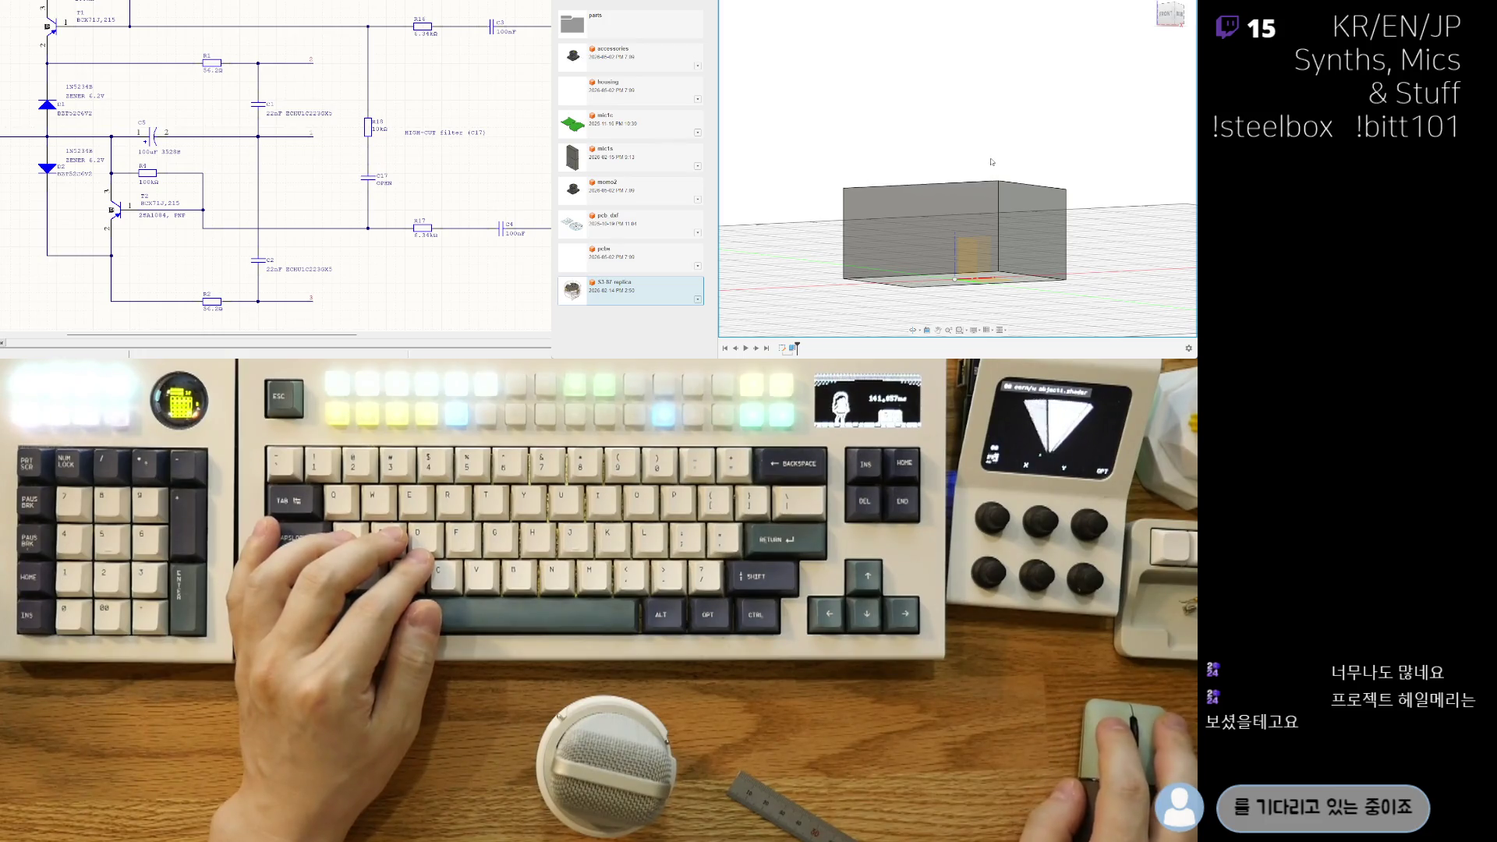
pyautogui.moveTo(978, 163); pyautogui.dragTo(1014, 154, button='middle')
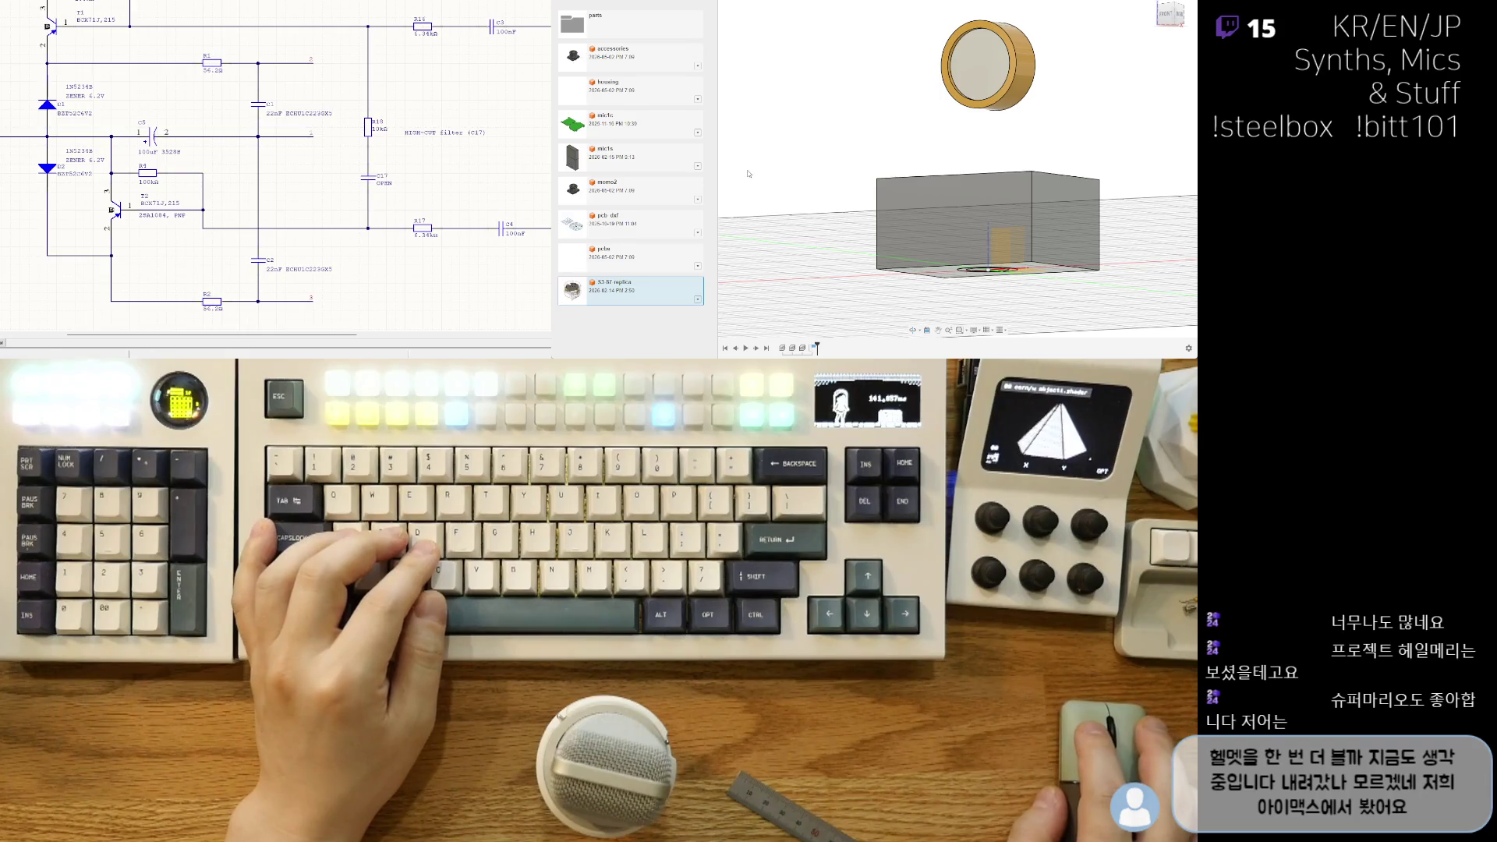
pyautogui.moveTo(745, 179)
pyautogui.keyDown('shift'); pyautogui.mouseDown(button='middle')
pyautogui.moveTo(966, 248)
pyautogui.moveTo(951, 200)
pyautogui.mouseUp(button='middle'); pyautogui.keyUp('shift')
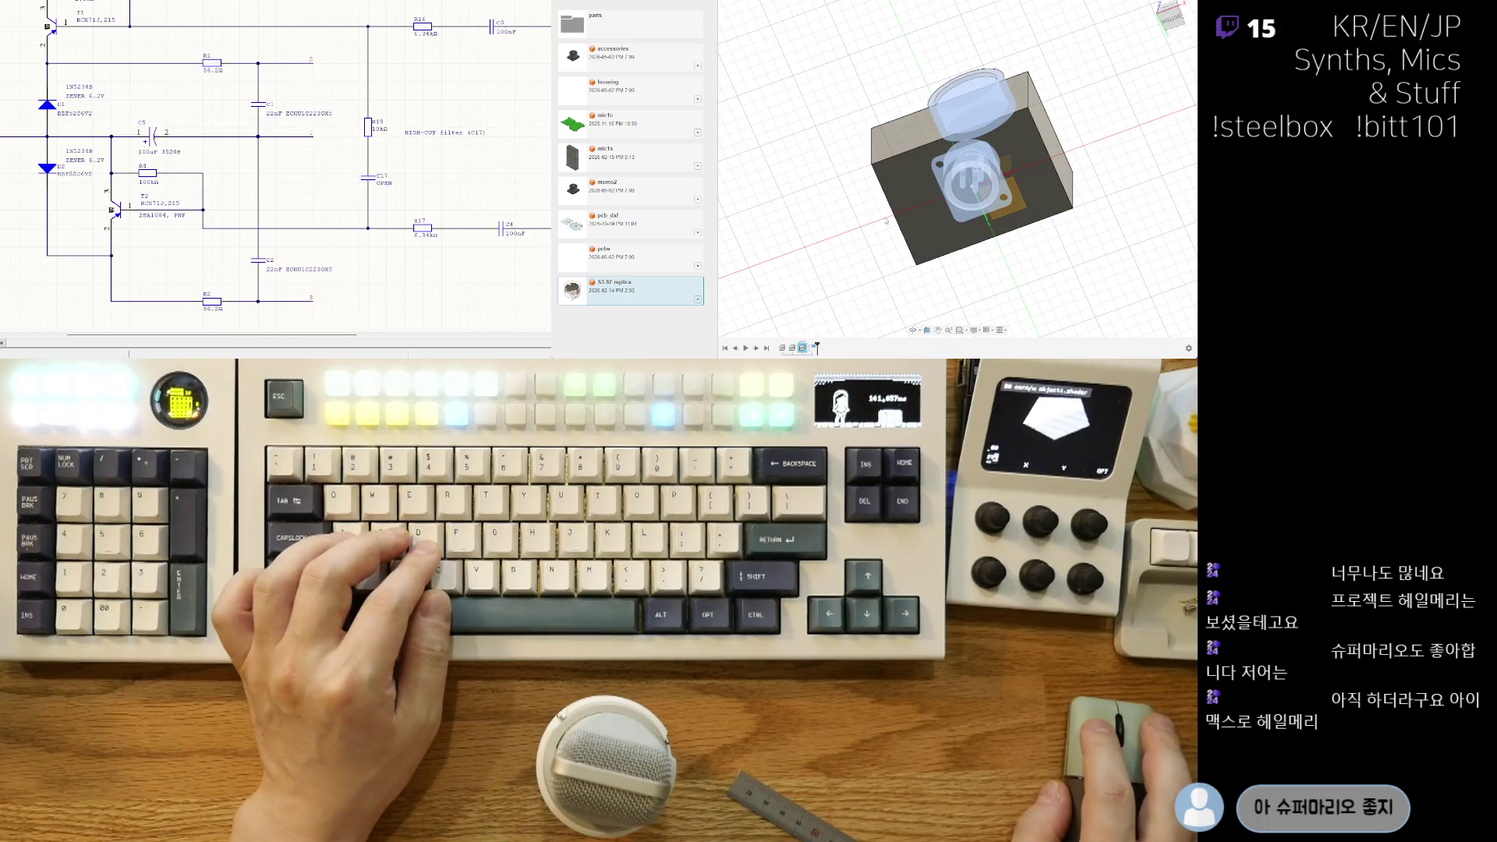
# Step: Roll the design back before the box and browse the project's design files
pyautogui.hotkey('ctrl', 'z')
pyautogui.keyDown('shift'); pyautogui.moveTo(901, 222); pyautogui.dragTo(743, 181, button='middle'); pyautogui.keyUp('shift')
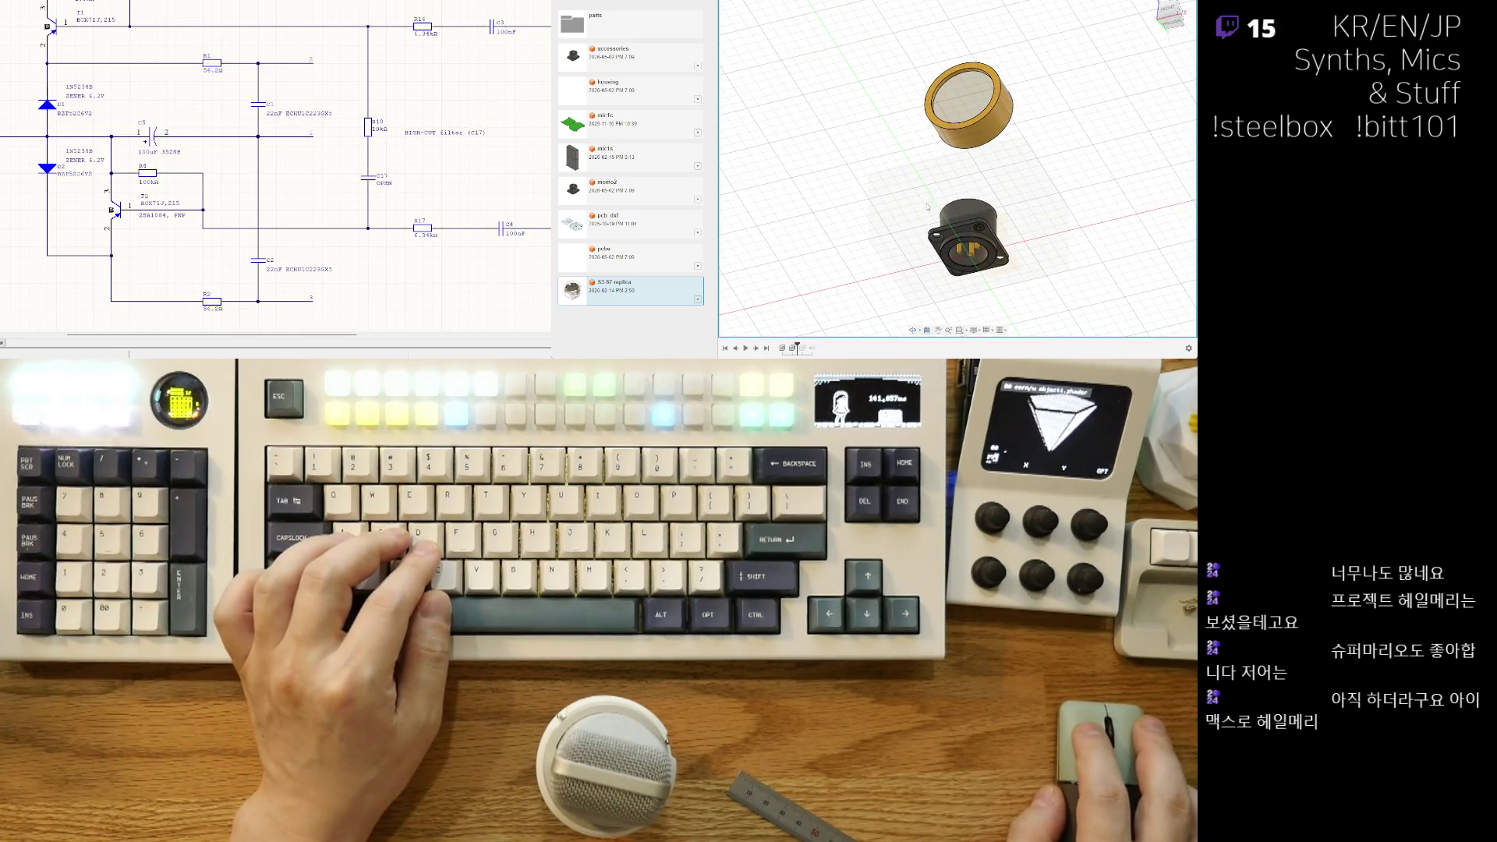
pyautogui.click(652, 190)
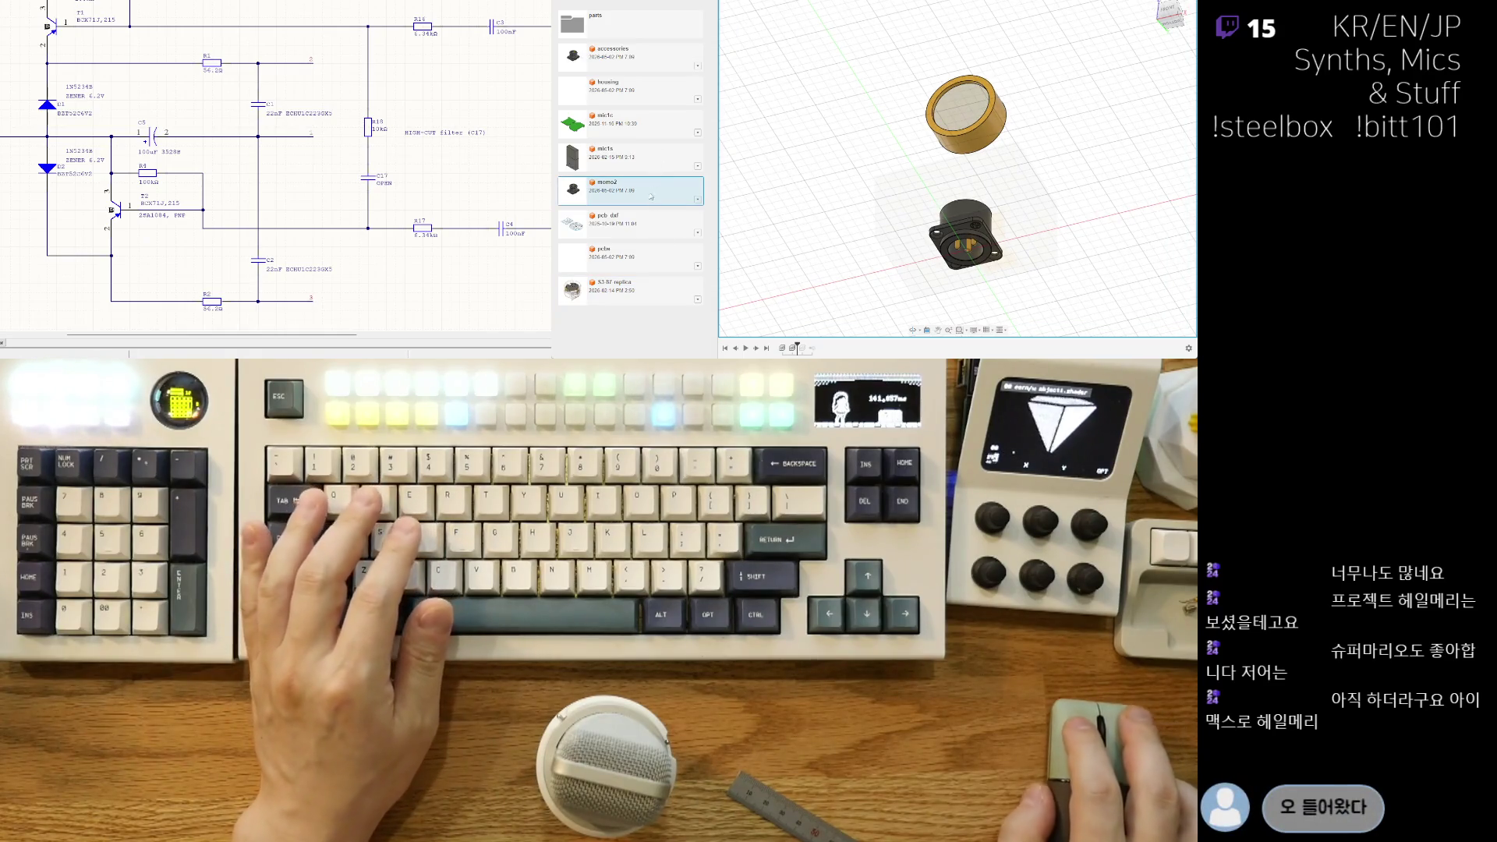
pyautogui.click(652, 258)
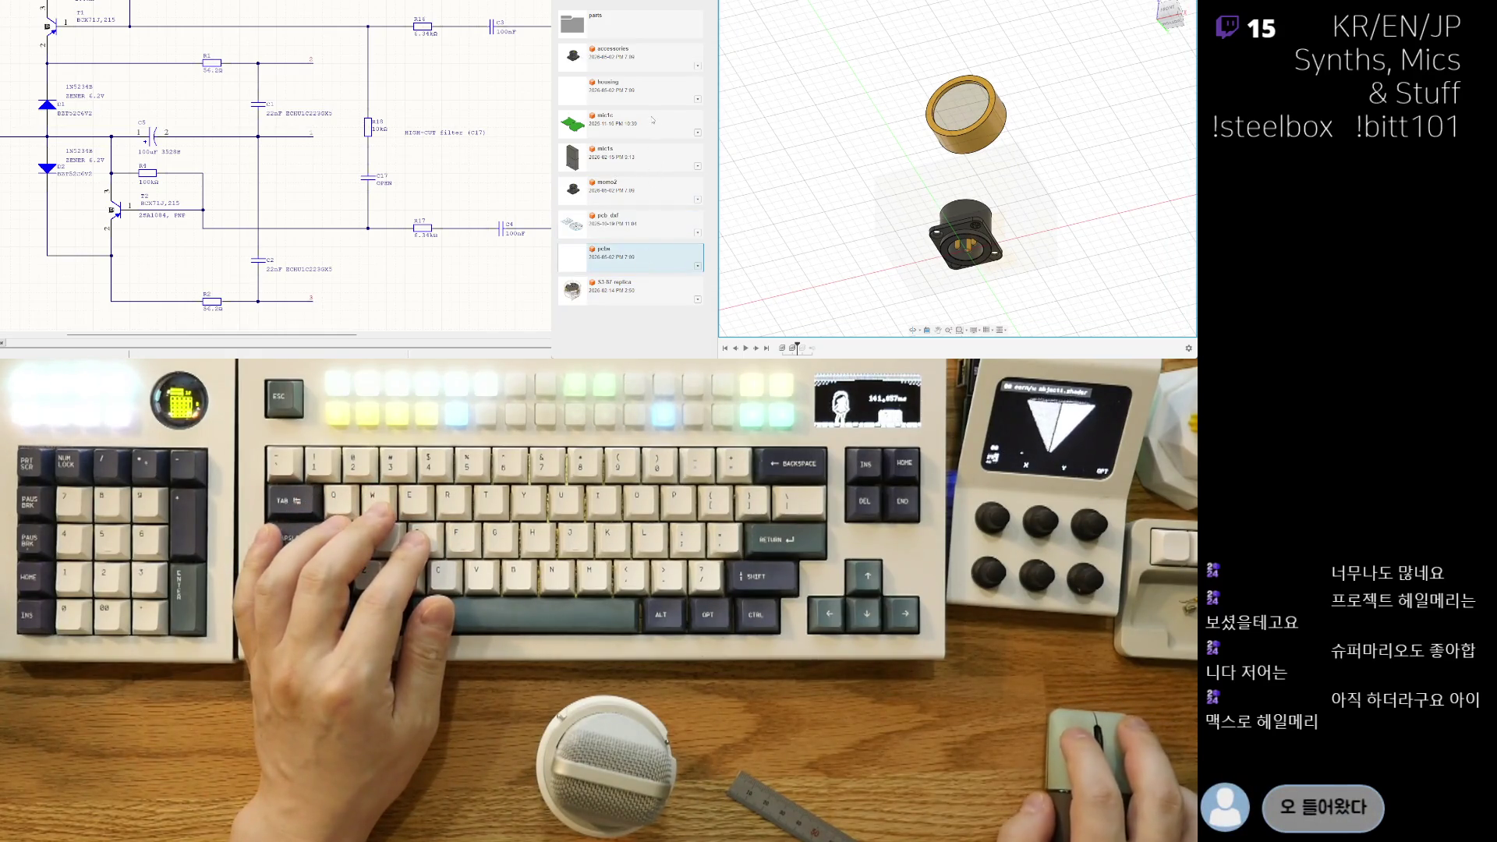
pyautogui.click(650, 96)
# Step: Insert the ICR 14500 battery from the parts folder into the current design
pyautogui.click(647, 27)
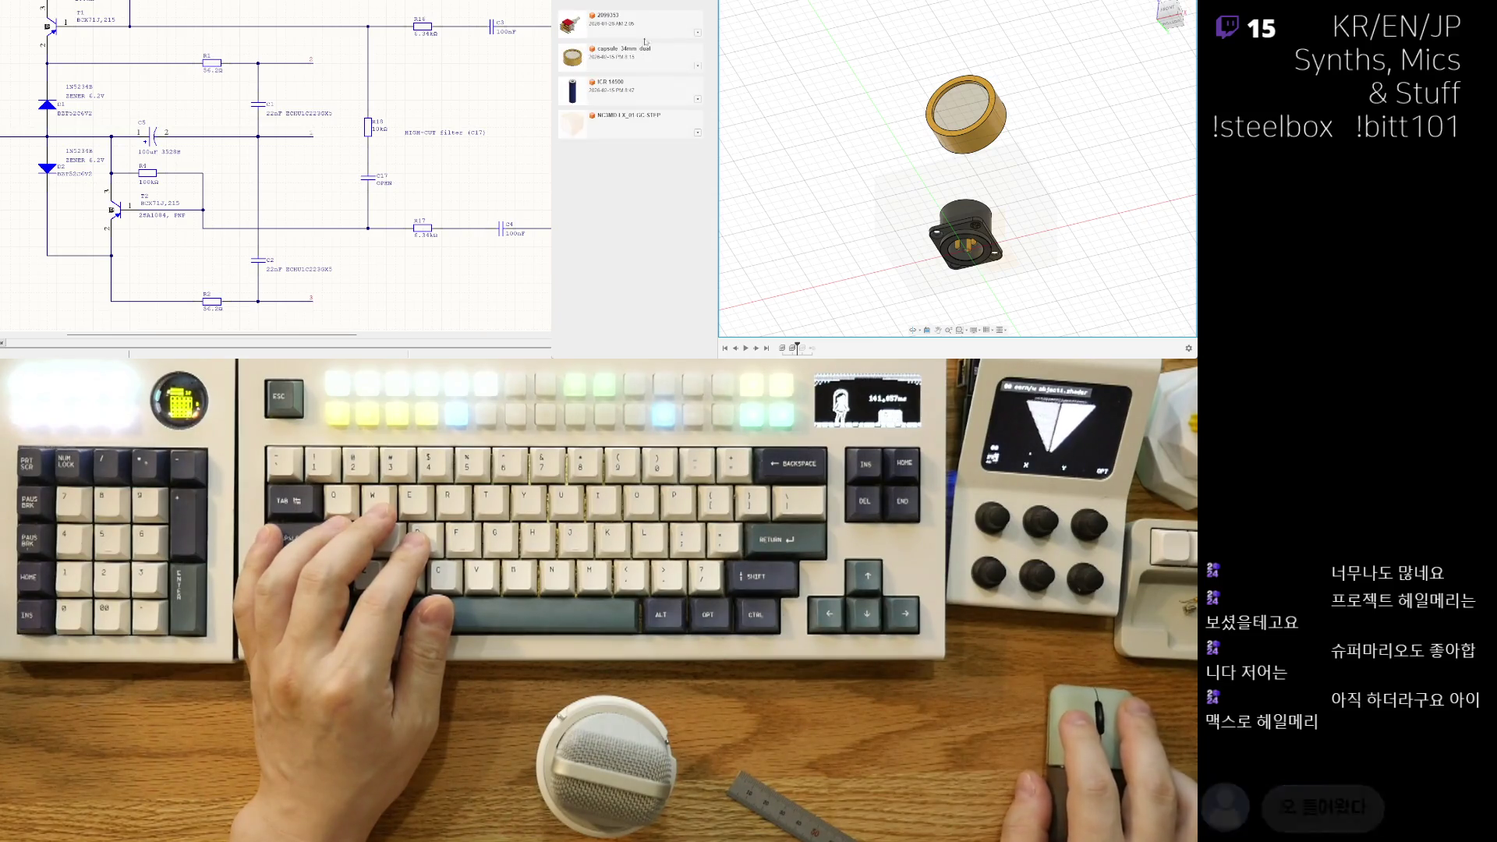
pyautogui.rightClick(643, 91)
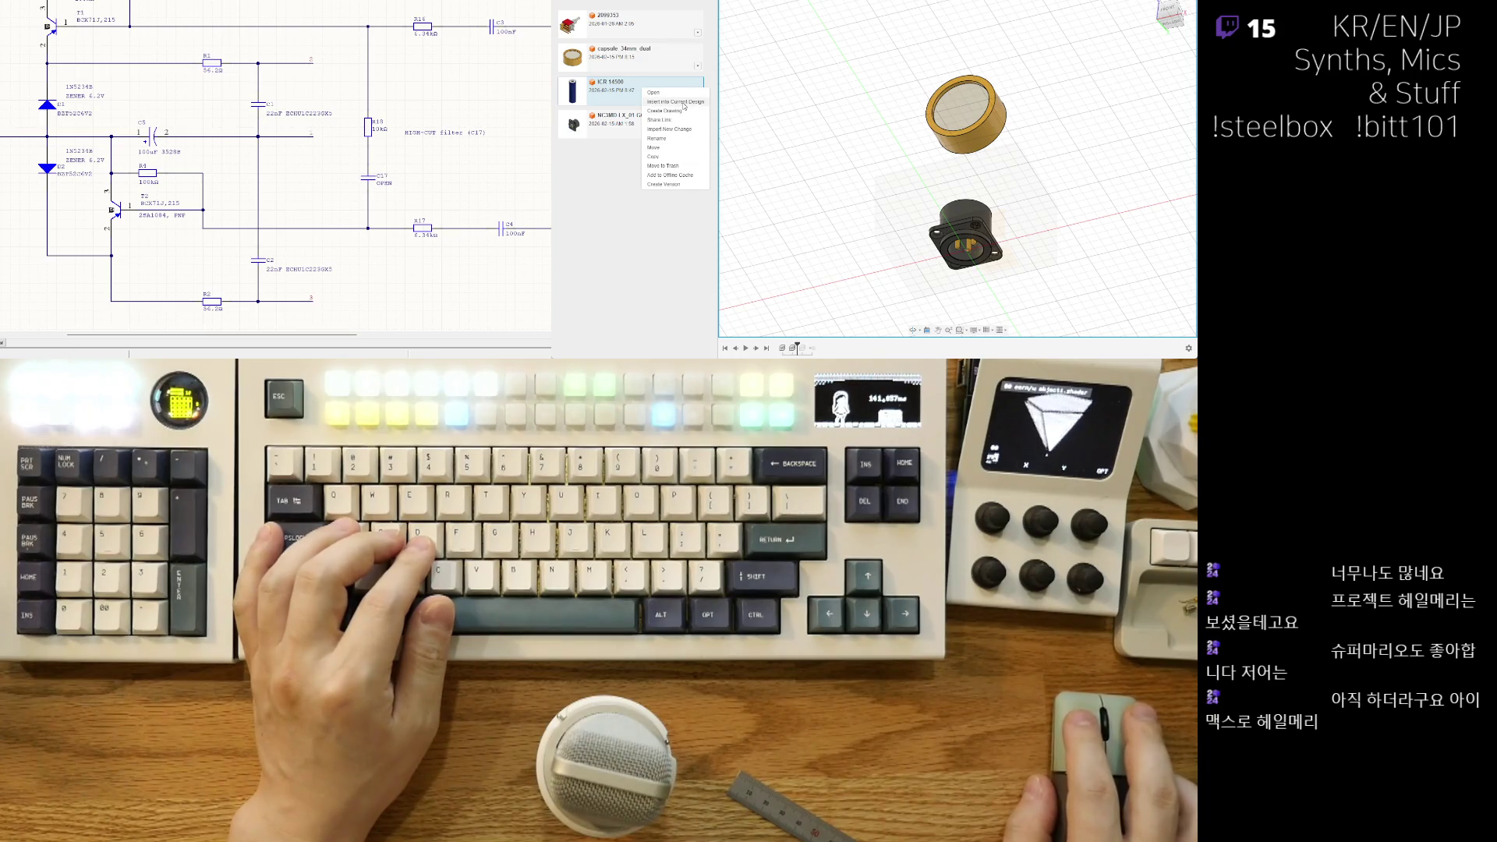
pyautogui.click(686, 102)
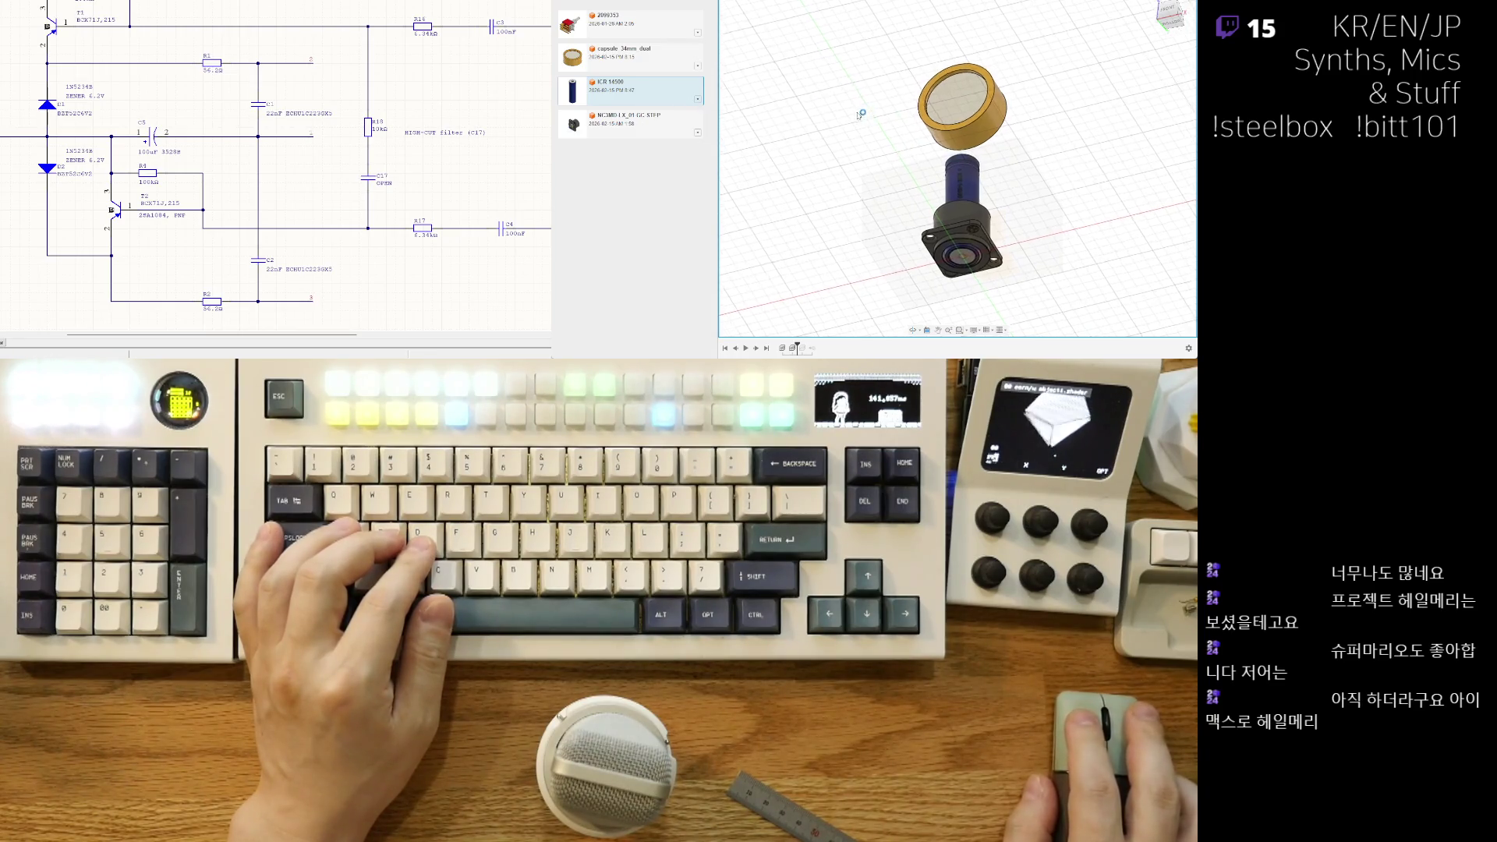
# Step: Tip the battery onto its side beside the connector, sliding it 20 mm along its axis
pyautogui.moveTo(982, 204); pyautogui.dragTo(1048, 209)
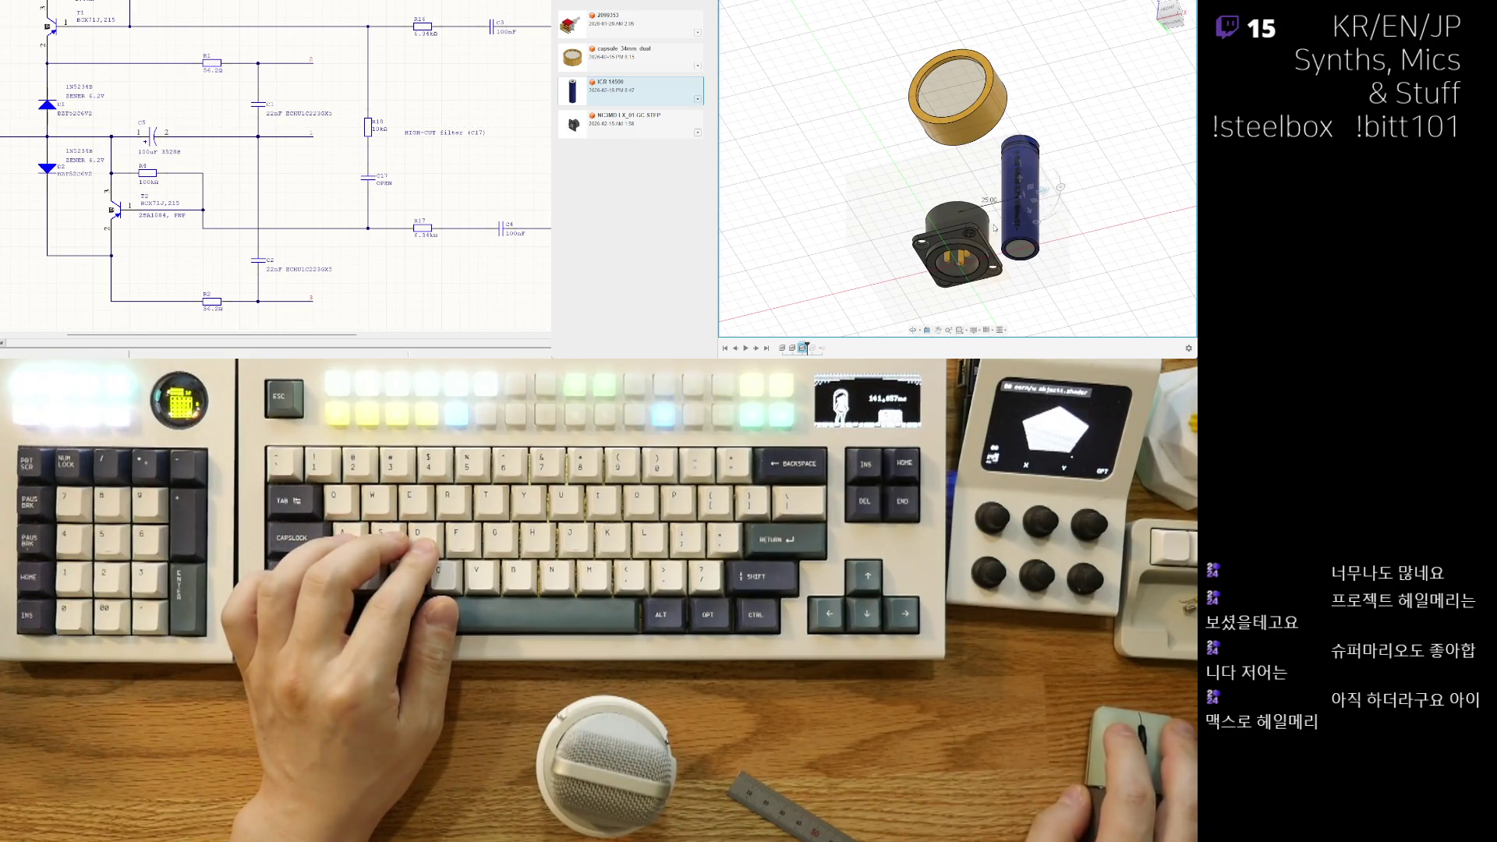
pyautogui.press('f')
pyautogui.moveTo(1068, 223)
pyautogui.mouseDown()
pyautogui.moveTo(1015, 173)
pyautogui.moveTo(1024, 187)
pyautogui.mouseUp()
pyautogui.press('l')
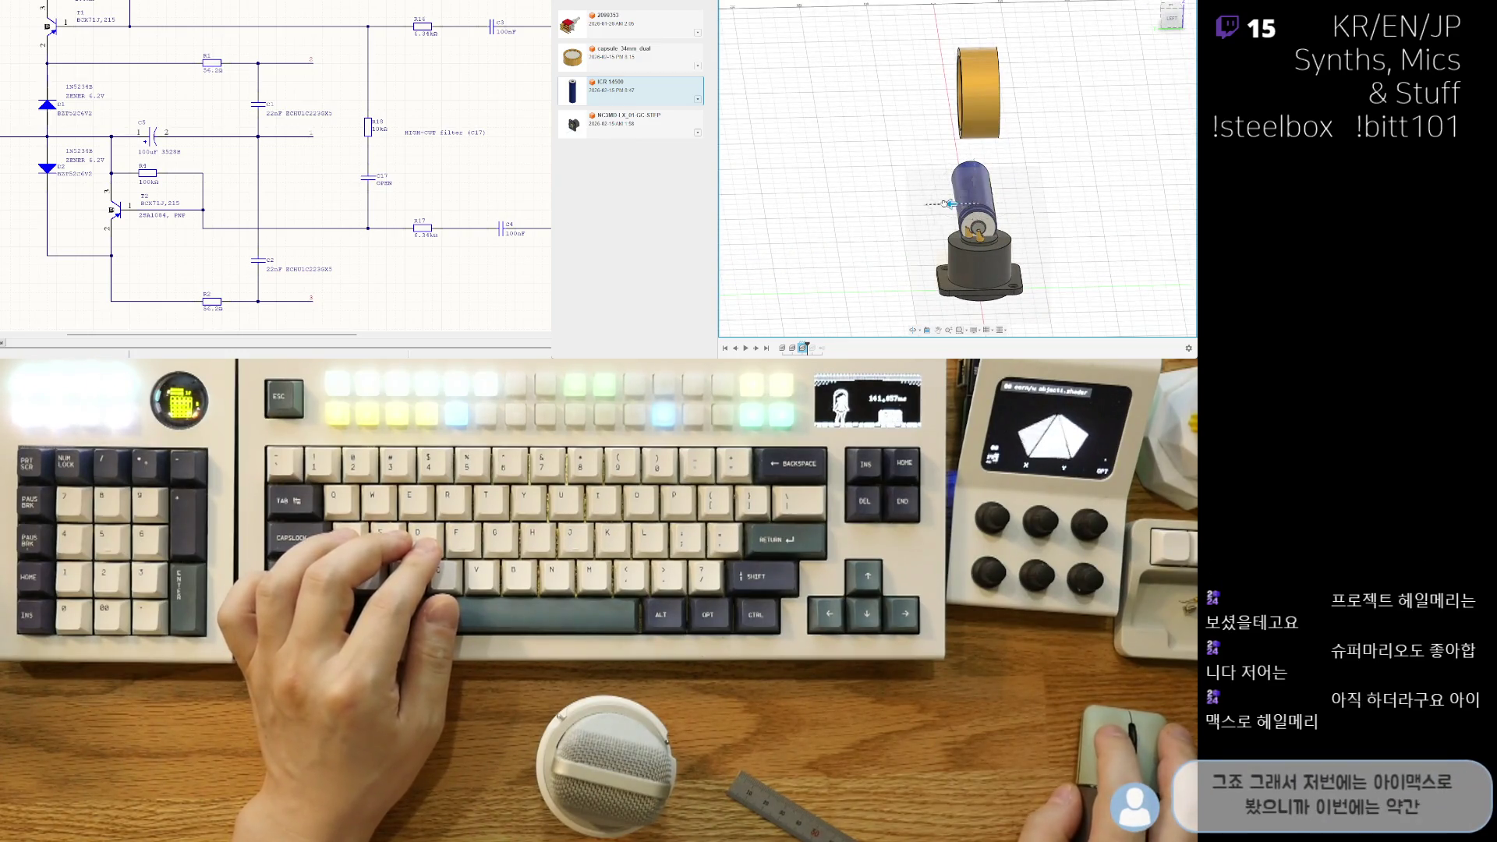
pyautogui.moveTo(948, 205); pyautogui.dragTo(897, 204)
pyautogui.press('b')
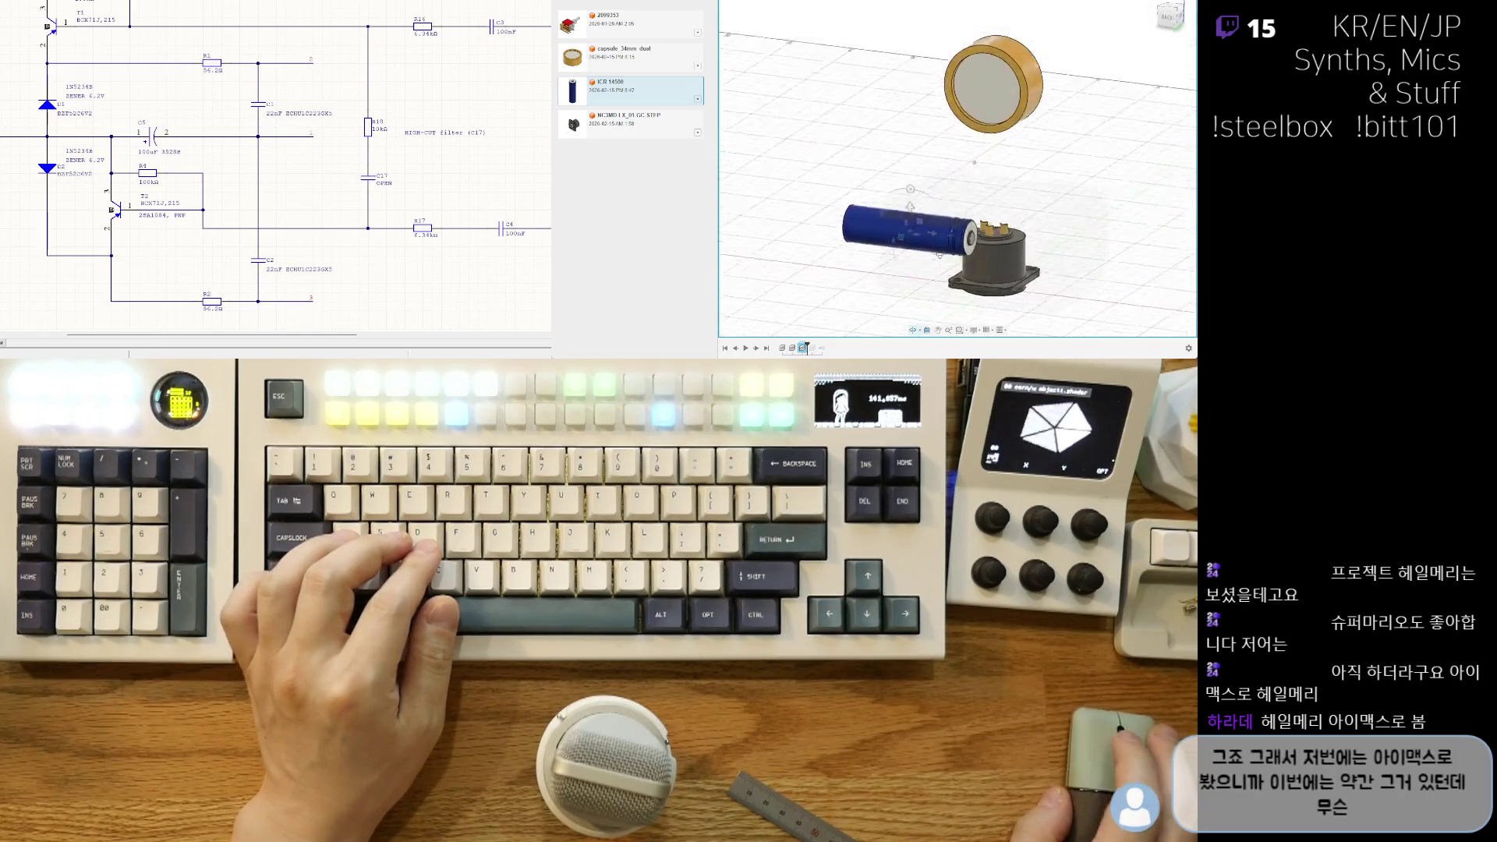
pyautogui.moveTo(937, 229)
pyautogui.mouseDown()
pyautogui.moveTo(964, 247)
pyautogui.moveTo(914, 186)
pyautogui.moveTo(928, 181)
pyautogui.mouseUp()
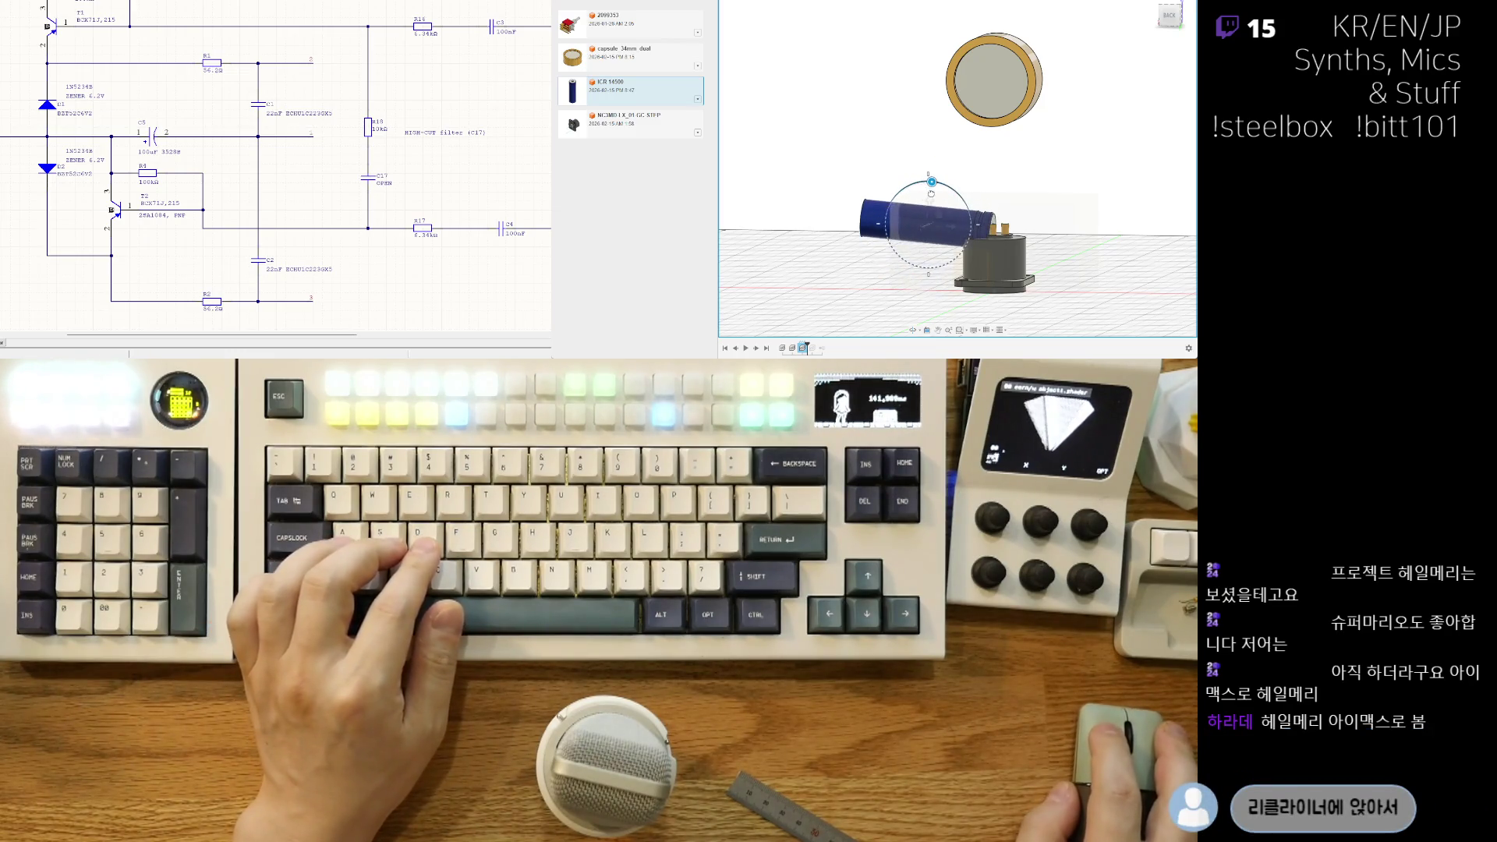
# Step: Orbit around the parts to check the battery's placement from several angles
pyautogui.moveTo(1024, 188)
pyautogui.keyDown('shift'); pyautogui.mouseDown(button='middle')
pyautogui.moveTo(960, 209)
pyautogui.moveTo(978, 233)
pyautogui.mouseUp(button='middle'); pyautogui.keyUp('shift')
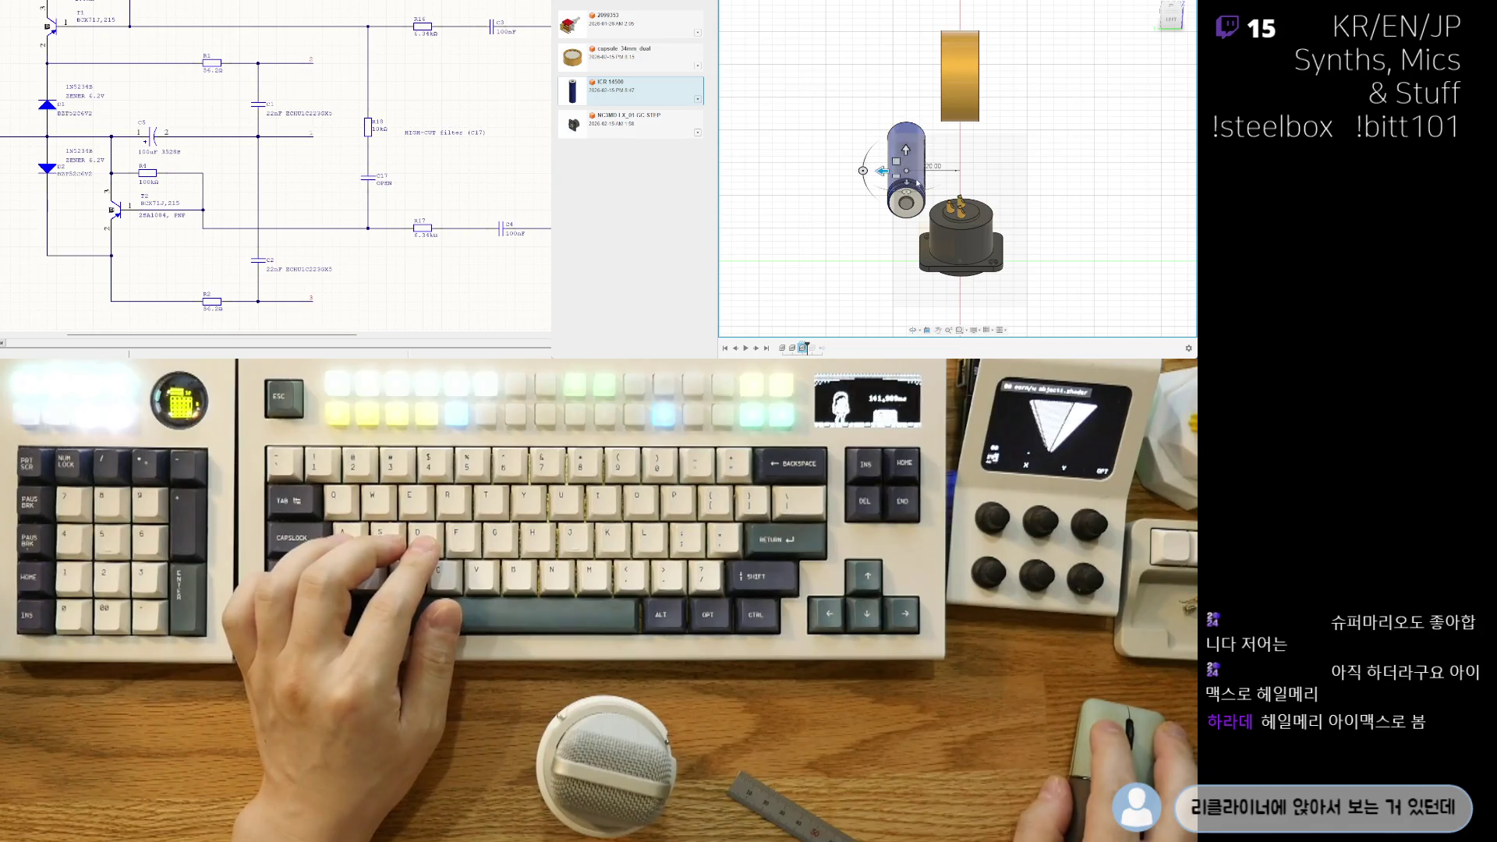
pyautogui.keyDown('shift'); pyautogui.moveTo(918, 183); pyautogui.dragTo(1045, 230, button='middle'); pyautogui.keyUp('shift')
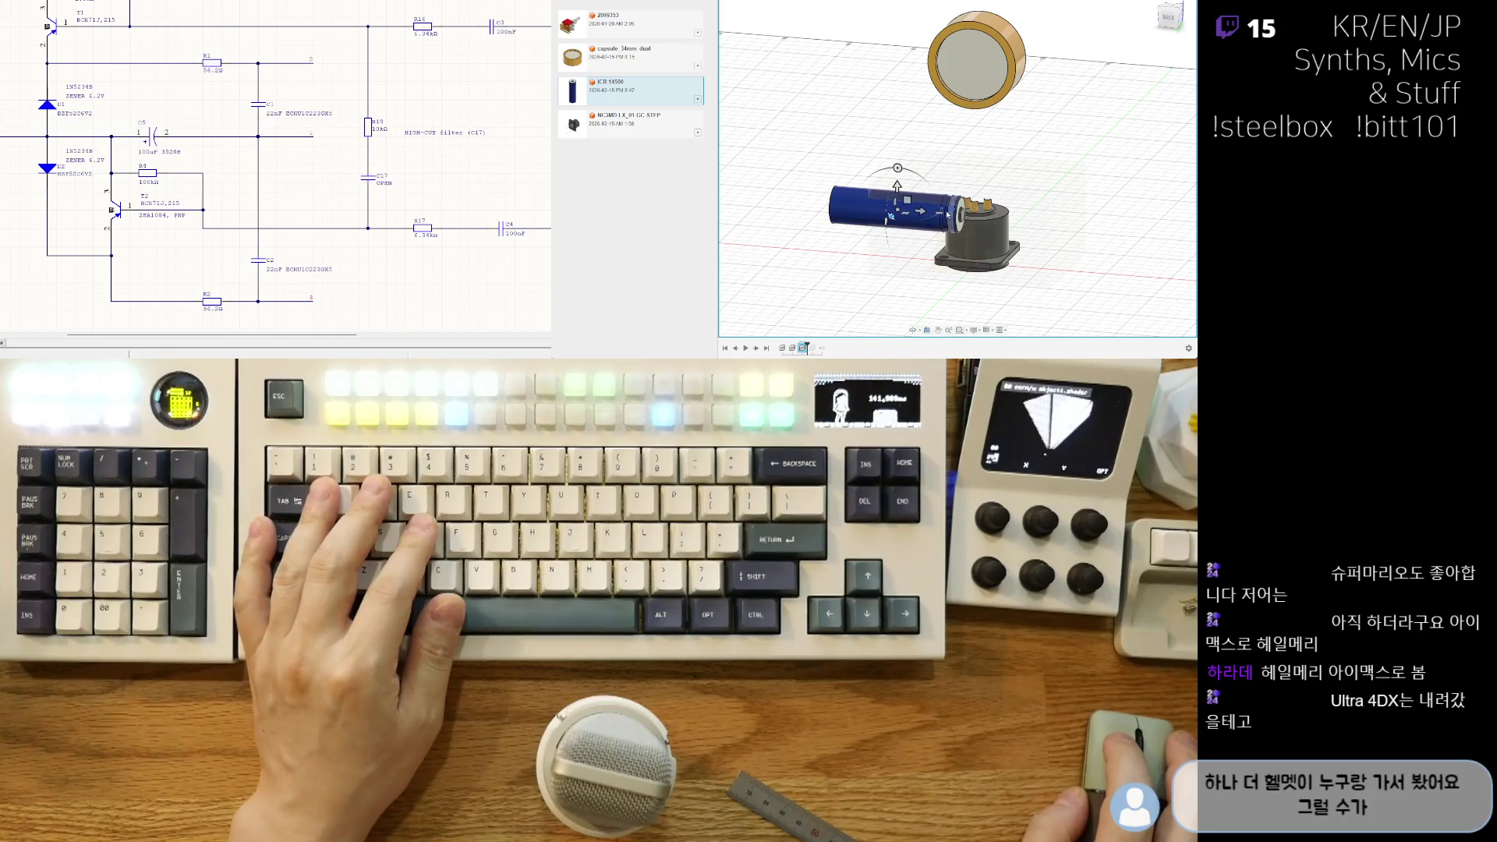
pyautogui.moveTo(924, 210)
pyautogui.keyDown('shift'); pyautogui.mouseDown(button='middle')
pyautogui.moveTo(929, 265)
pyautogui.moveTo(930, 164)
pyautogui.moveTo(997, 221)
pyautogui.mouseUp(button='middle'); pyautogui.keyUp('shift')
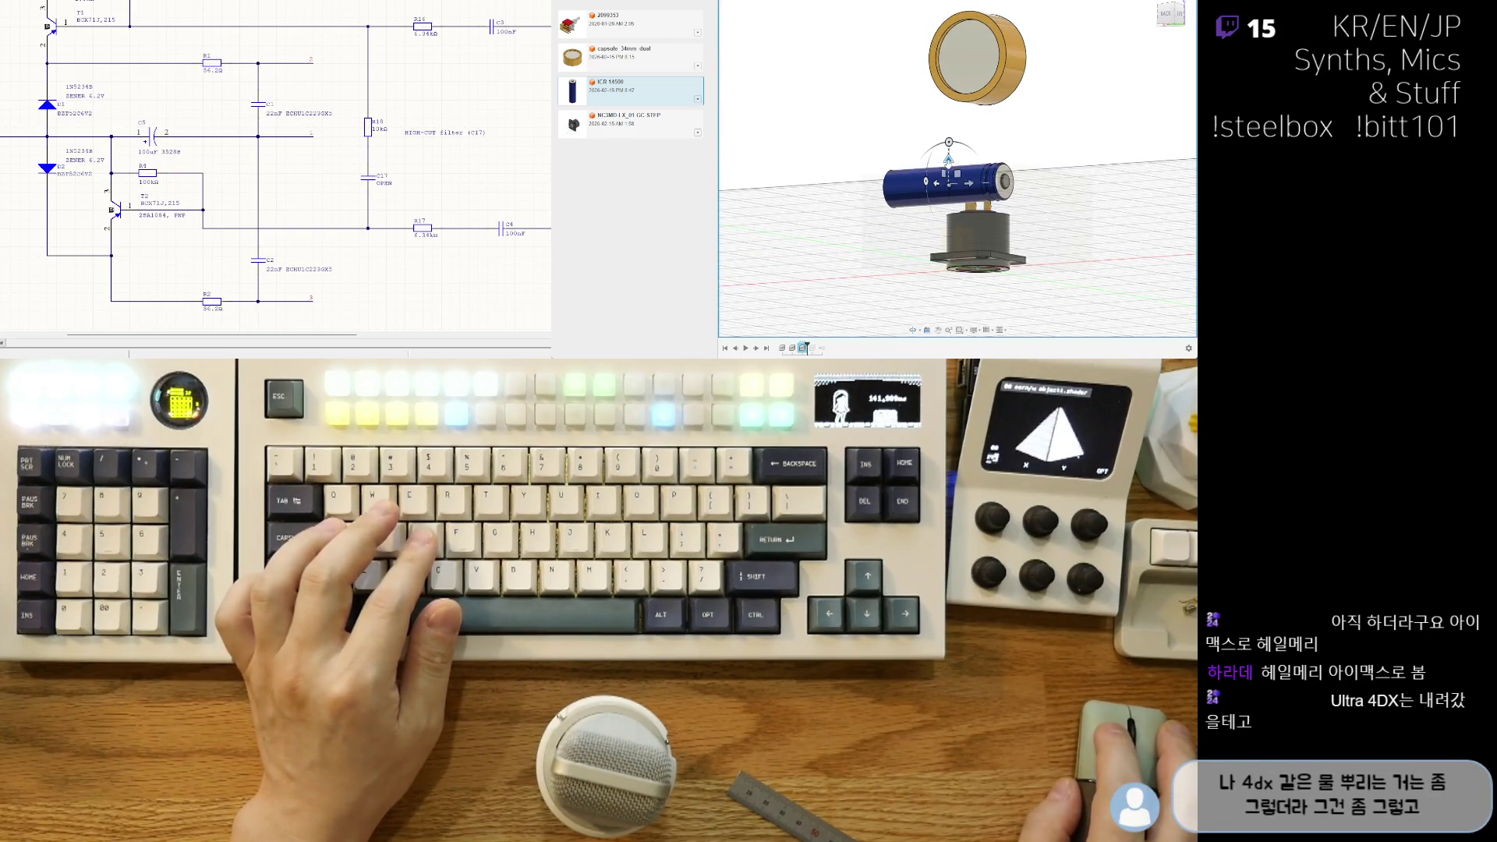
pyautogui.keyDown('shift'); pyautogui.moveTo(990, 210); pyautogui.dragTo(1123, 223, button='middle'); pyautogui.keyUp('shift')
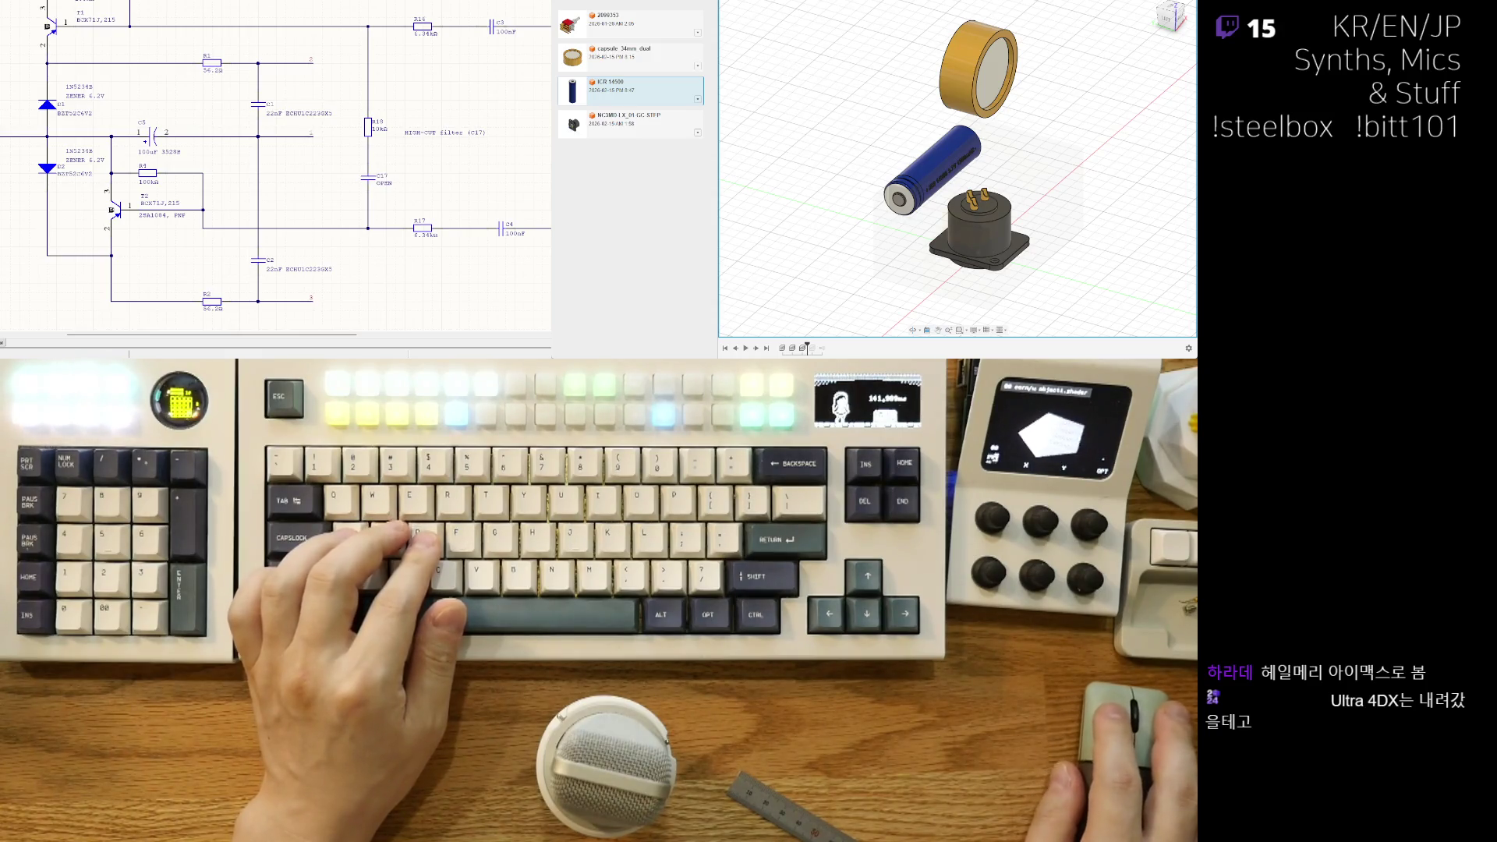
pyautogui.moveTo(965, 168)
pyautogui.keyDown('shift'); pyautogui.mouseDown(button='middle')
pyautogui.moveTo(1047, 146)
pyautogui.moveTo(934, 200)
pyautogui.mouseUp(button='middle'); pyautogui.keyUp('shift')
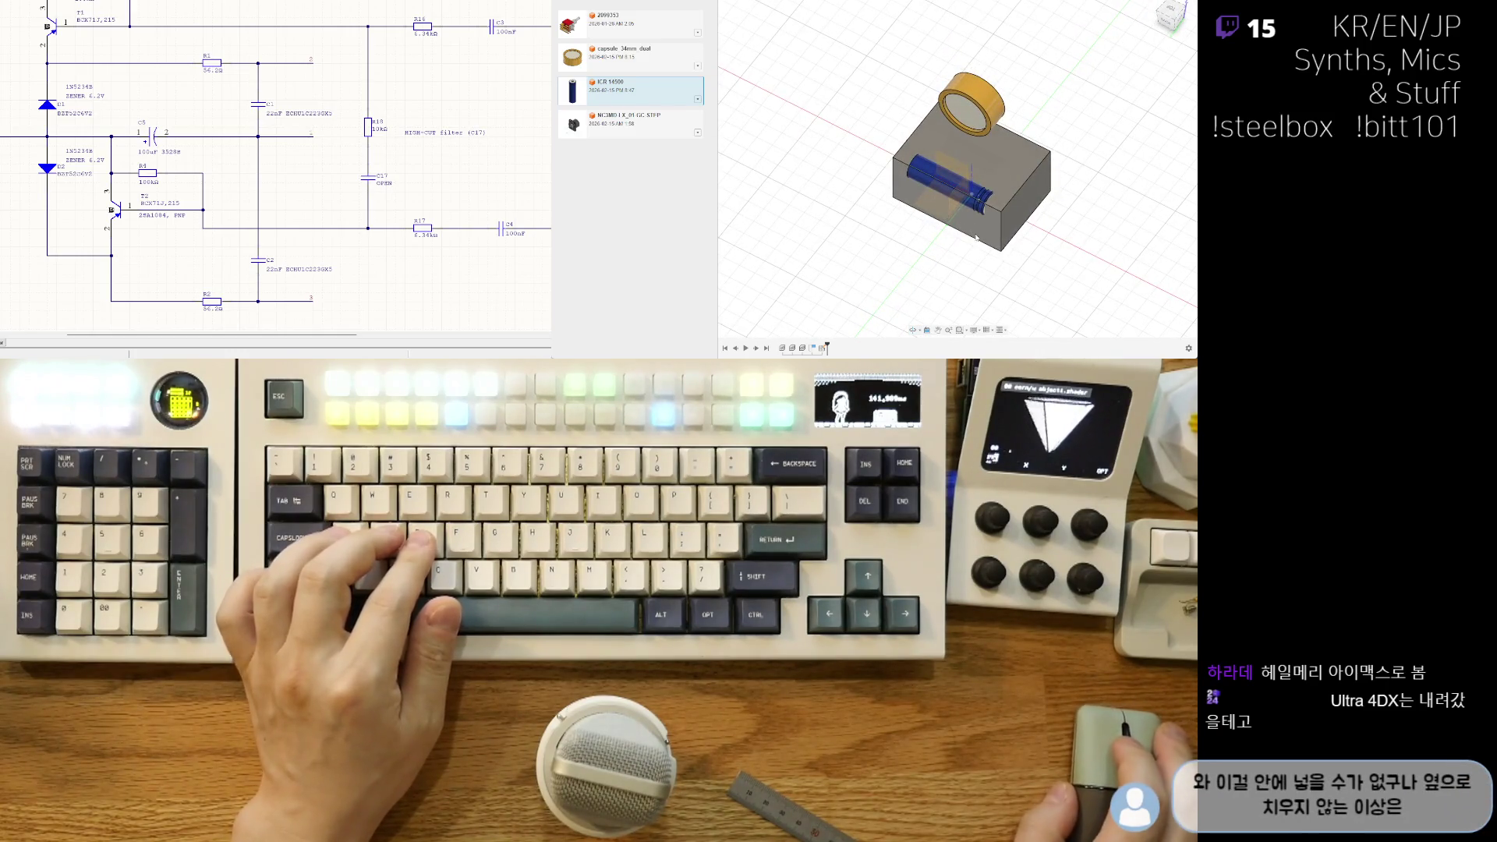
# Step: Make the box see-through, select the battery and start Move in the right side view
pyautogui.moveTo(932, 259)
pyautogui.keyDown('shift'); pyautogui.mouseDown(button='middle')
pyautogui.moveTo(791, 185)
pyautogui.moveTo(796, 203)
pyautogui.moveTo(879, 206)
pyautogui.mouseUp(button='middle'); pyautogui.keyUp('shift')
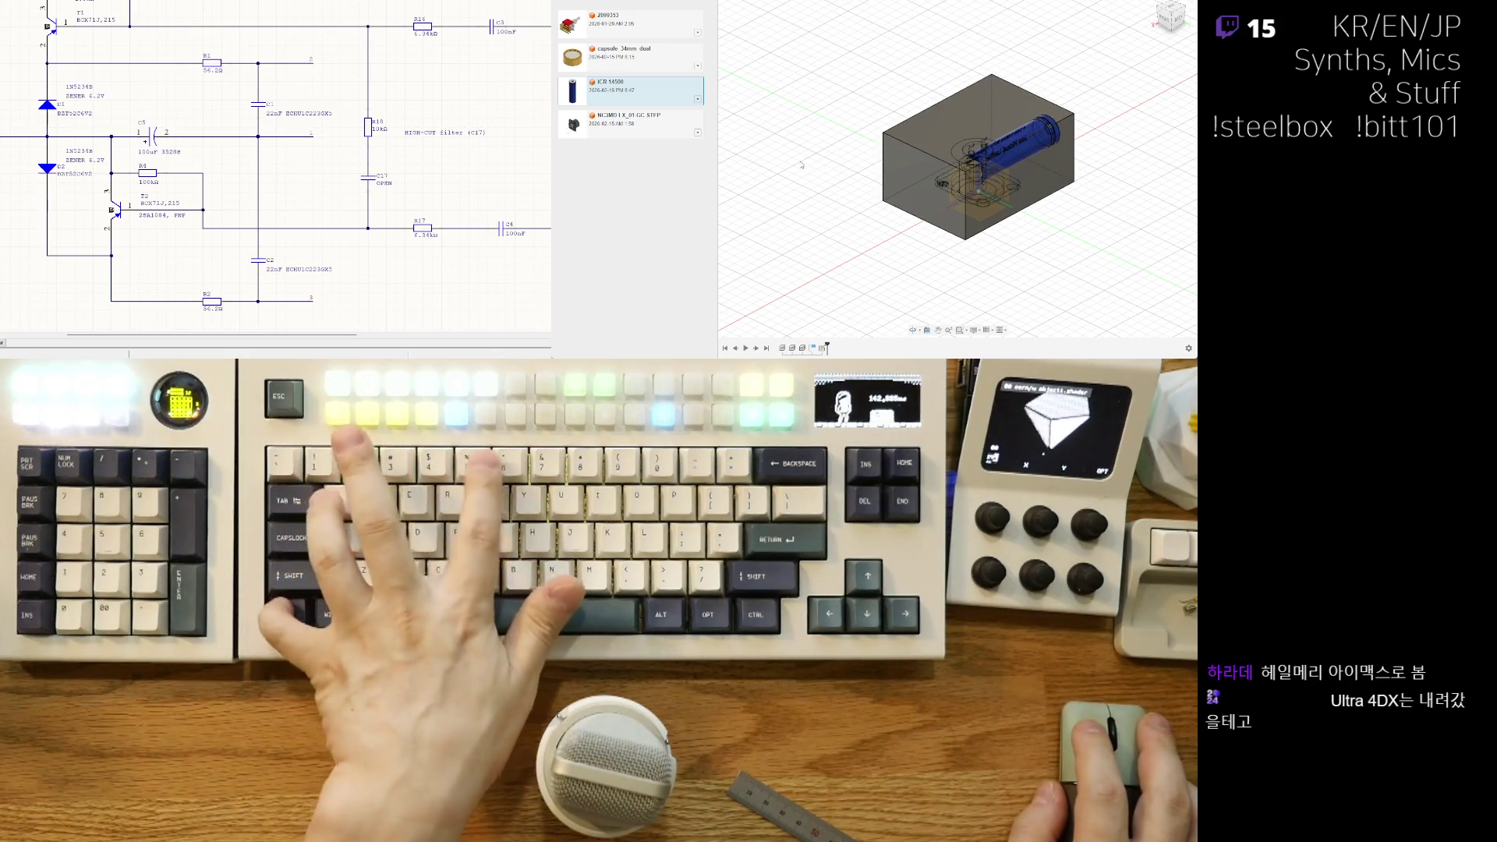
pyautogui.press('6')
pyautogui.press('6')
pyautogui.press('6')
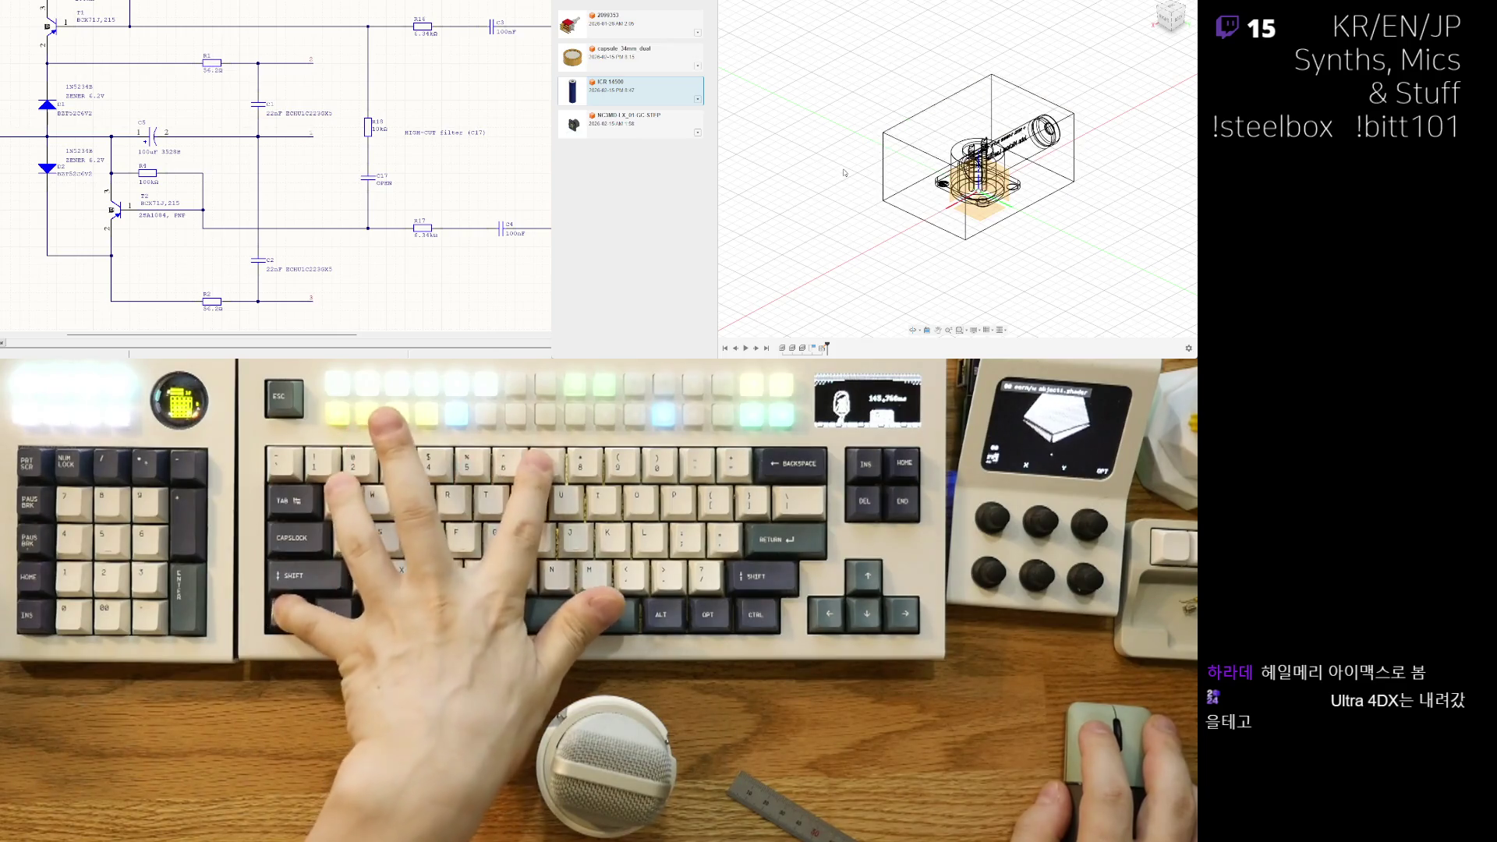
pyautogui.moveTo(856, 177)
pyautogui.keyDown('shift'); pyautogui.mouseDown(button='middle')
pyautogui.moveTo(956, 251)
pyautogui.moveTo(1021, 241)
pyautogui.moveTo(1052, 265)
pyautogui.mouseUp(button='middle'); pyautogui.keyUp('shift')
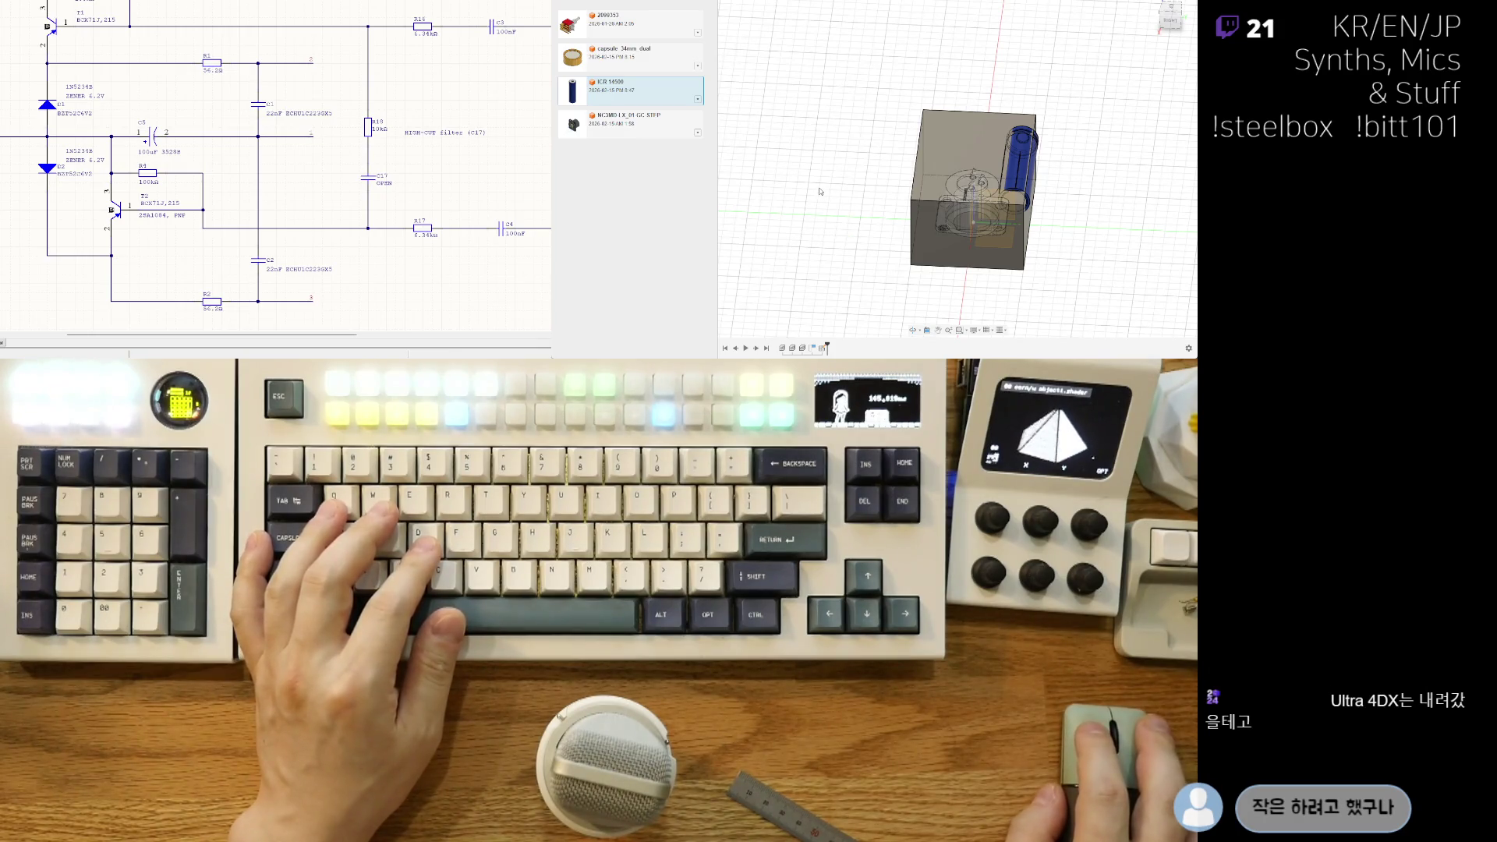
pyautogui.hotkey('ctrl', 'z')
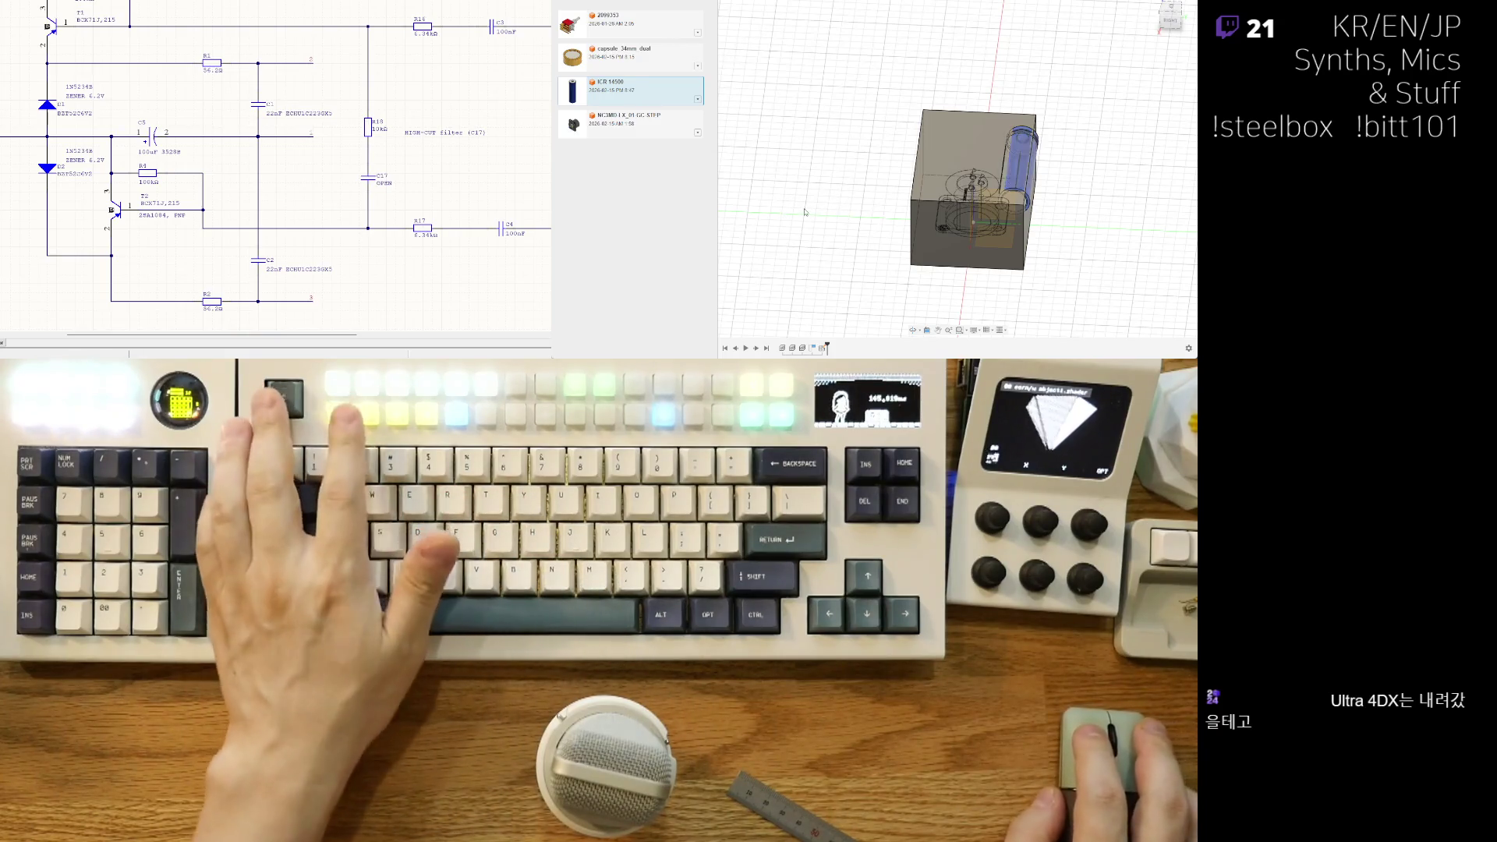
pyautogui.press('m')
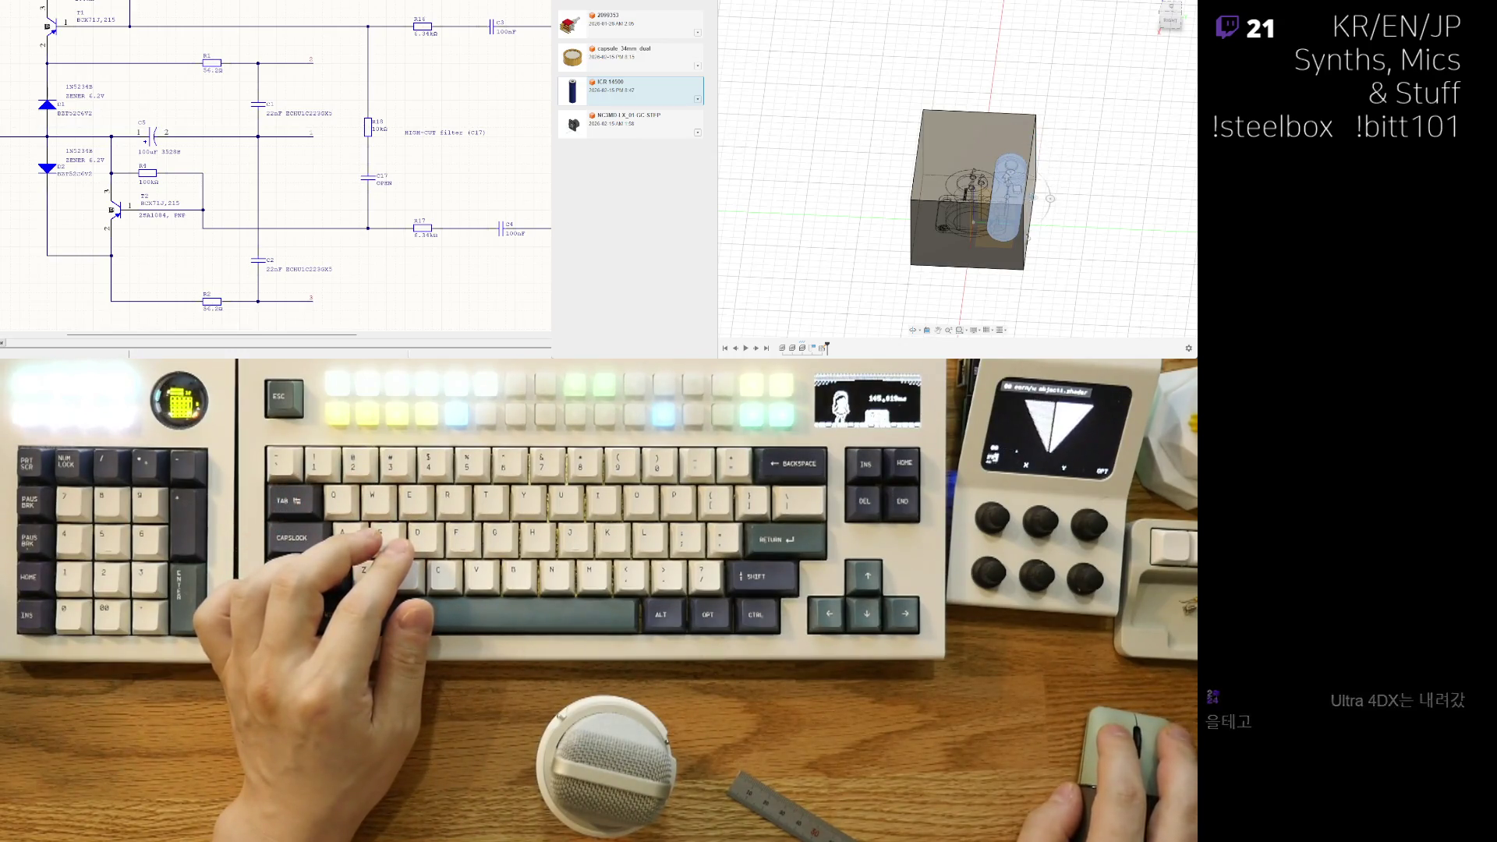
pyautogui.hotkey('ctrl', 'shift', 'r')
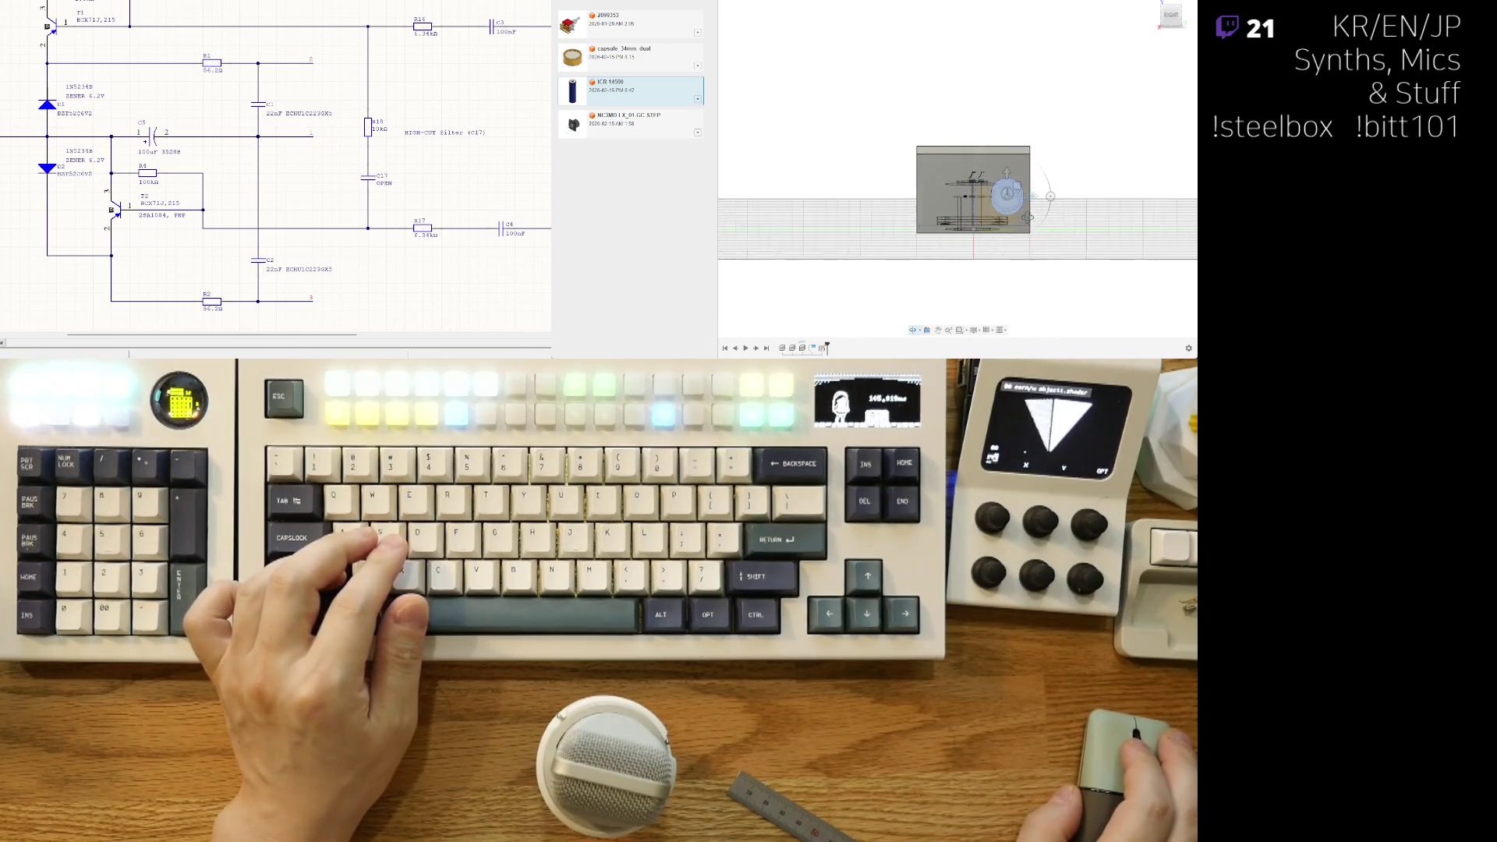
# Step: Shift the battery toward the box's right side, checking it from the top view
pyautogui.keyDown('shift'); pyautogui.moveTo(1028, 217); pyautogui.dragTo(1032, 221, button='middle'); pyautogui.keyUp('shift')
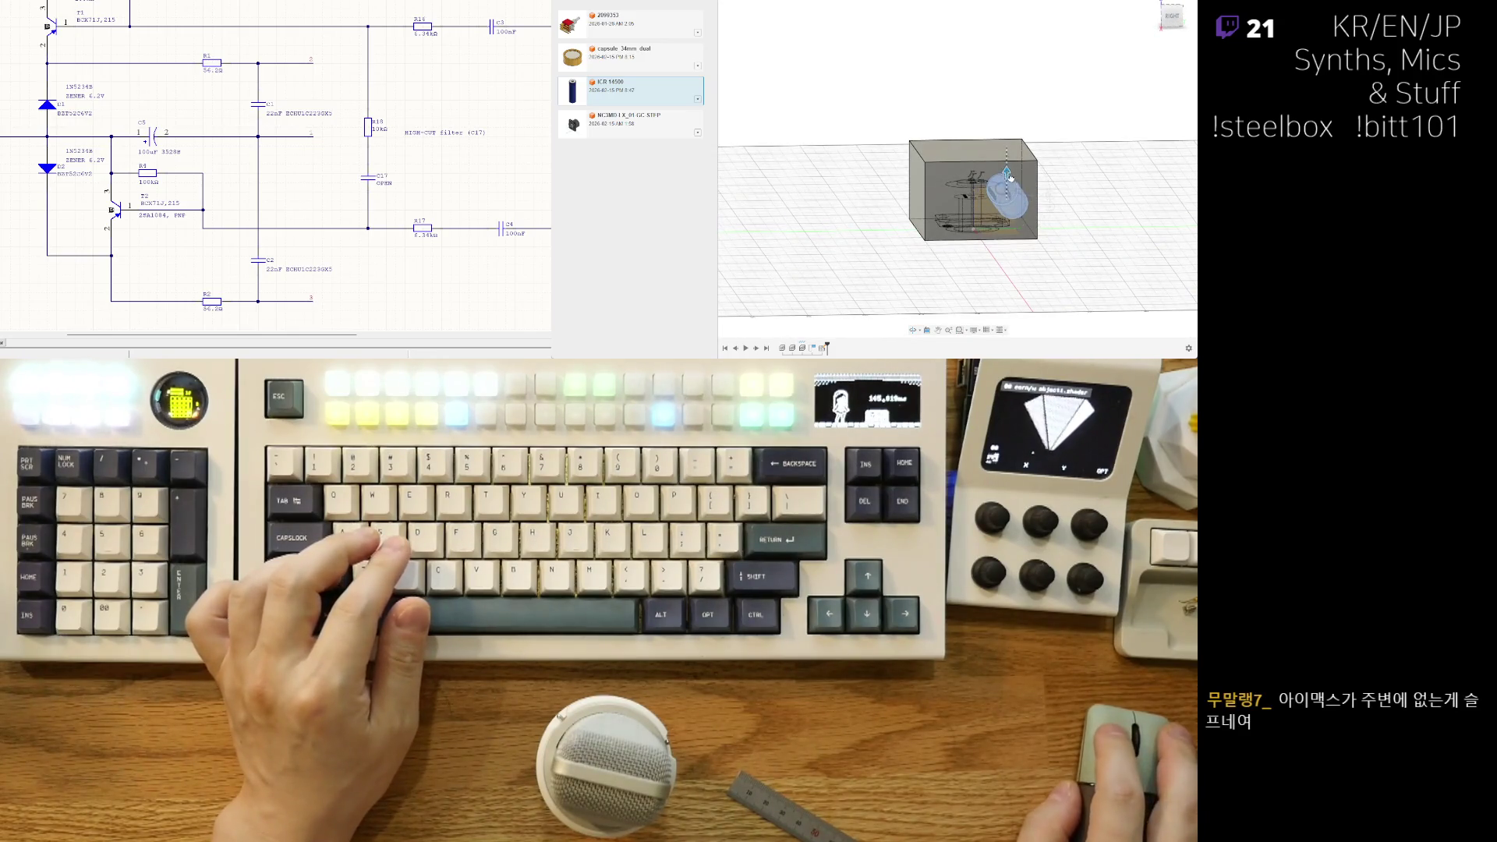
pyautogui.moveTo(1023, 248)
pyautogui.keyDown('shift'); pyautogui.mouseDown(button='middle')
pyautogui.moveTo(998, 218)
pyautogui.moveTo(924, 278)
pyautogui.moveTo(1014, 259)
pyautogui.moveTo(974, 215)
pyautogui.mouseUp(button='middle'); pyautogui.keyUp('shift')
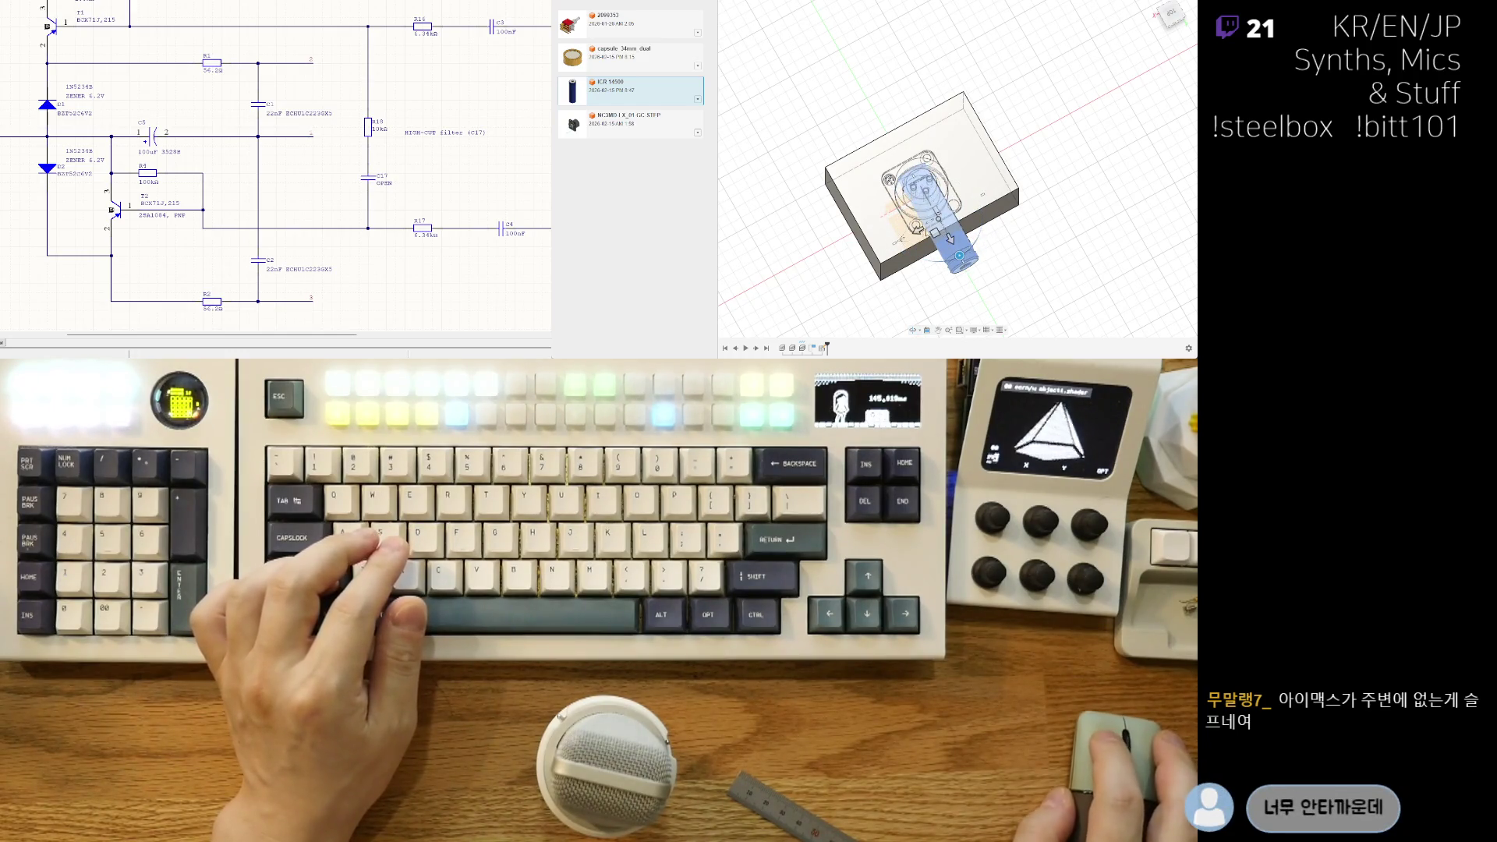
pyautogui.moveTo(919, 232); pyautogui.dragTo(974, 209)
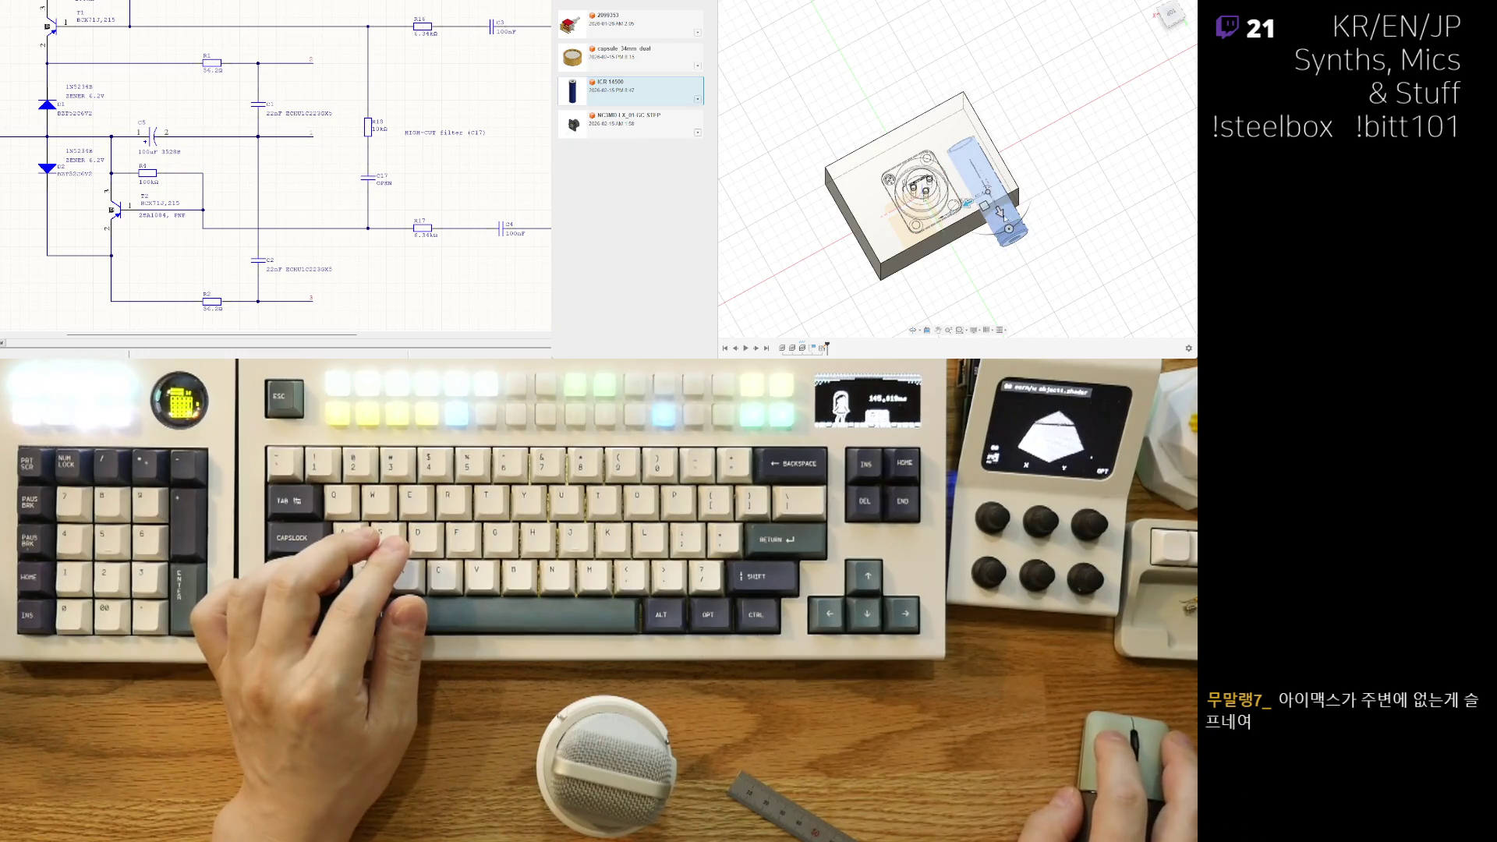
pyautogui.keyDown('shift'); pyautogui.moveTo(984, 181); pyautogui.dragTo(1164, 125, button='middle'); pyautogui.keyUp('shift')
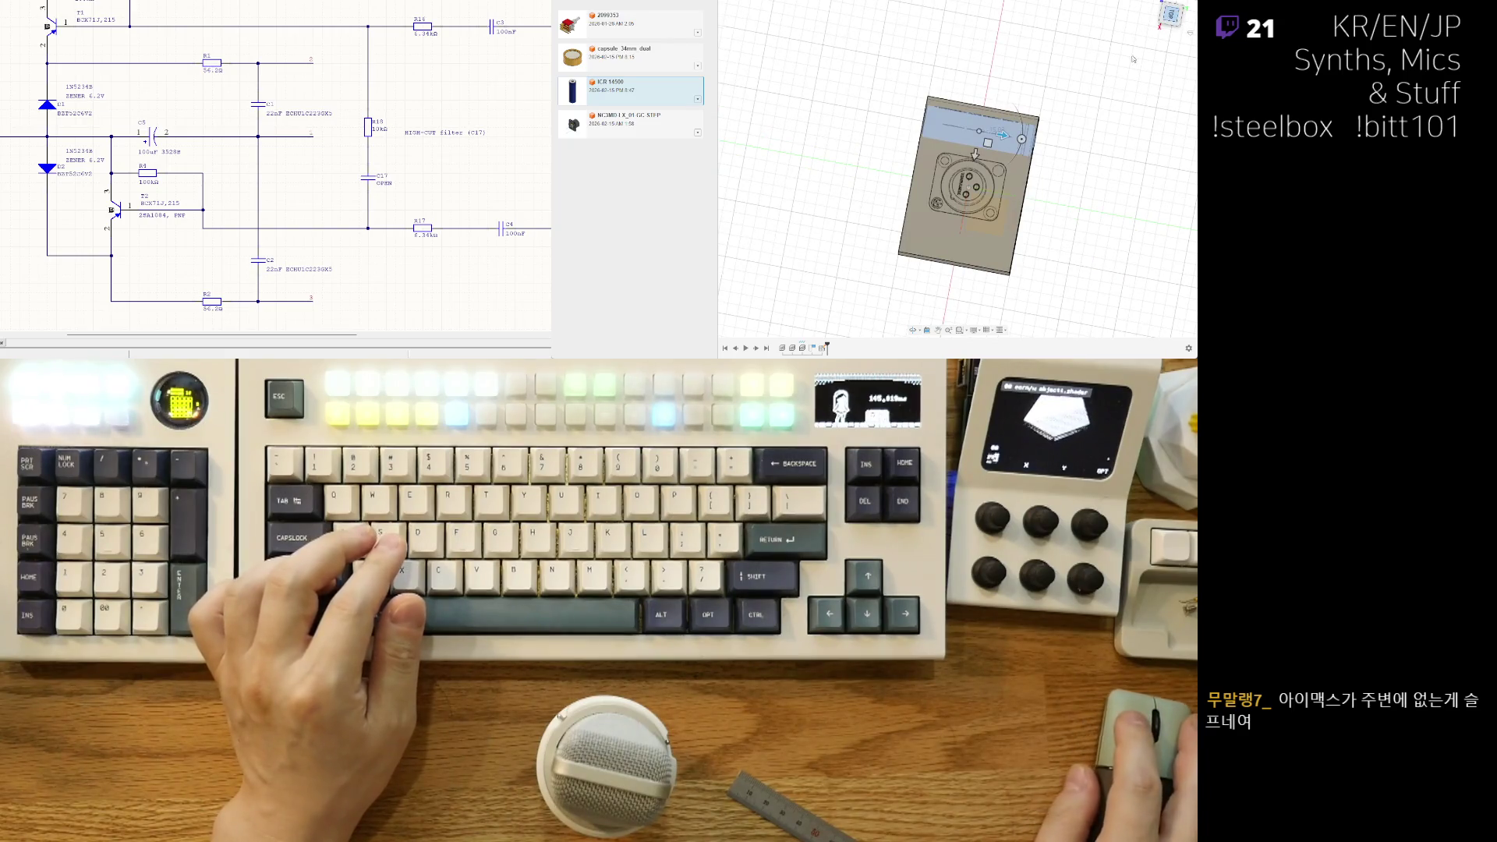
pyautogui.click(1172, 14)
pyautogui.moveTo(926, 291)
pyautogui.keyDown('shift'); pyautogui.mouseDown(button='middle')
pyautogui.moveTo(1028, 243)
pyautogui.moveTo(964, 257)
pyautogui.moveTo(897, 204)
pyautogui.mouseUp(button='middle'); pyautogui.keyUp('shift')
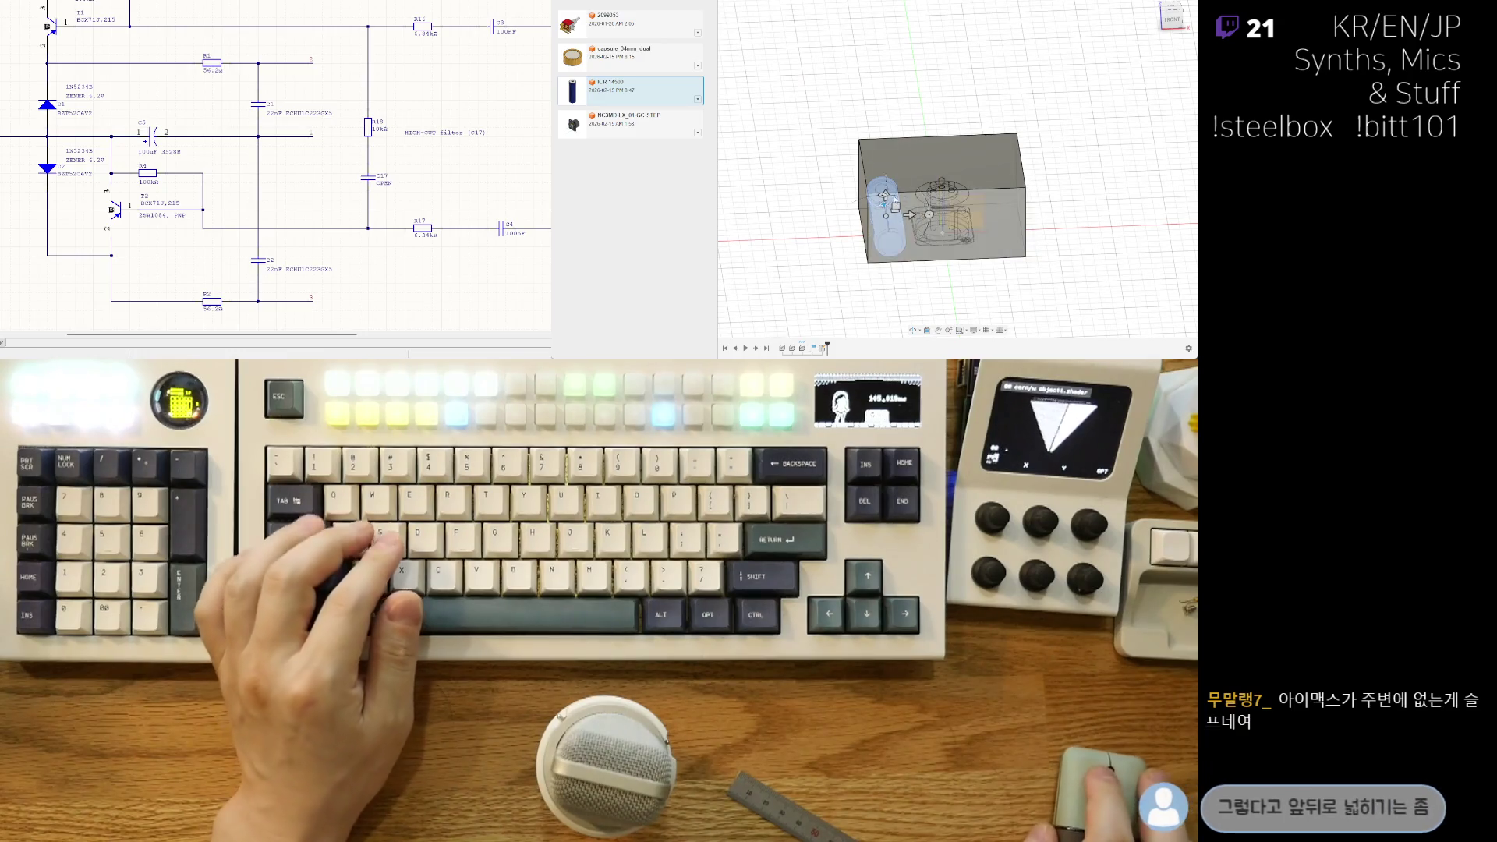
# Step: Raise the blue cylinder inside the box and check it from the flat left side view
pyautogui.click(883, 194)
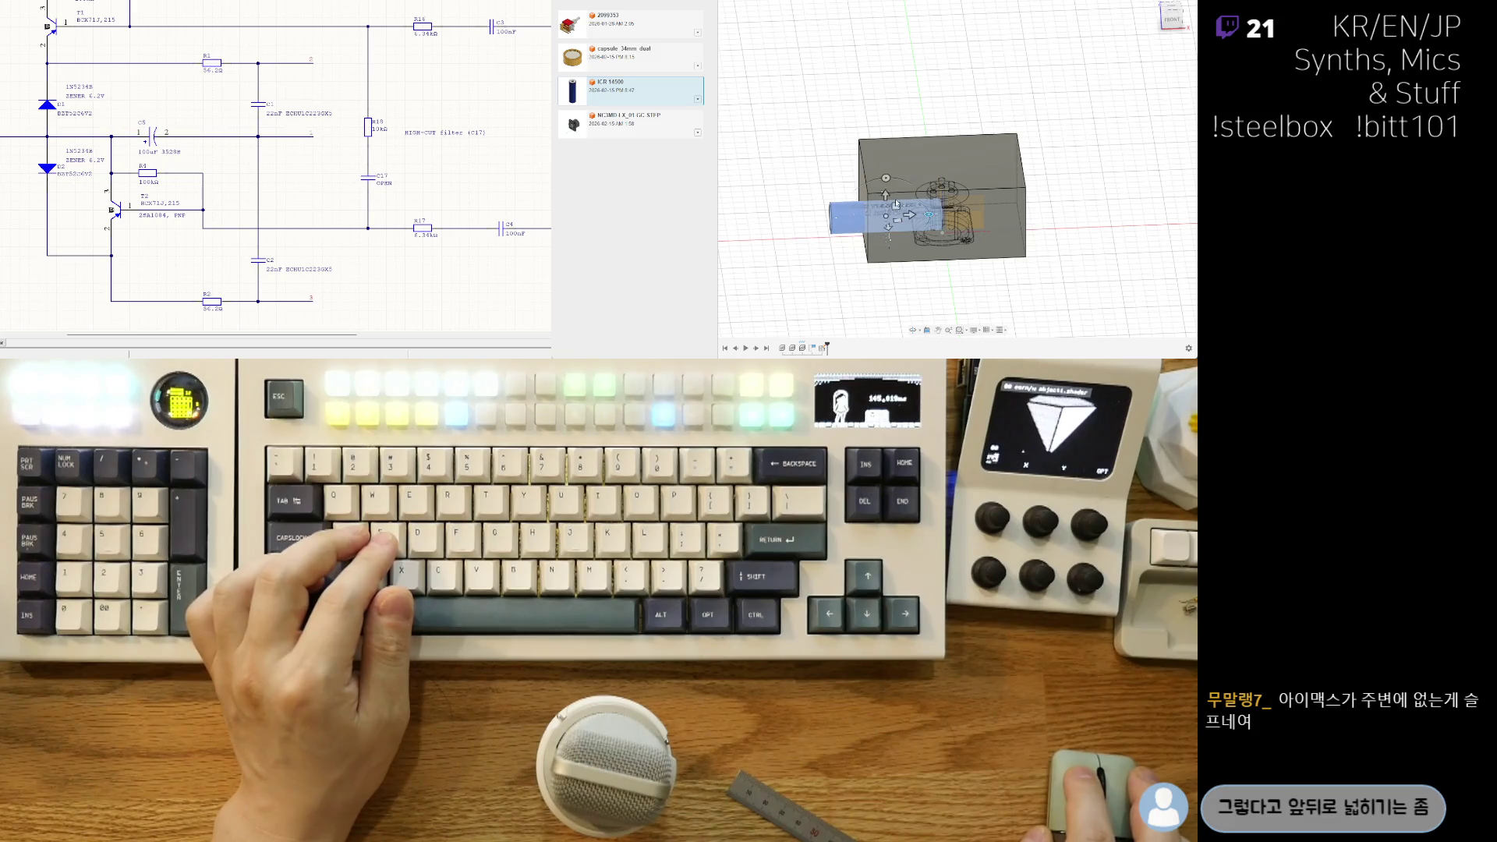
pyautogui.moveTo(887, 195); pyautogui.dragTo(889, 182)
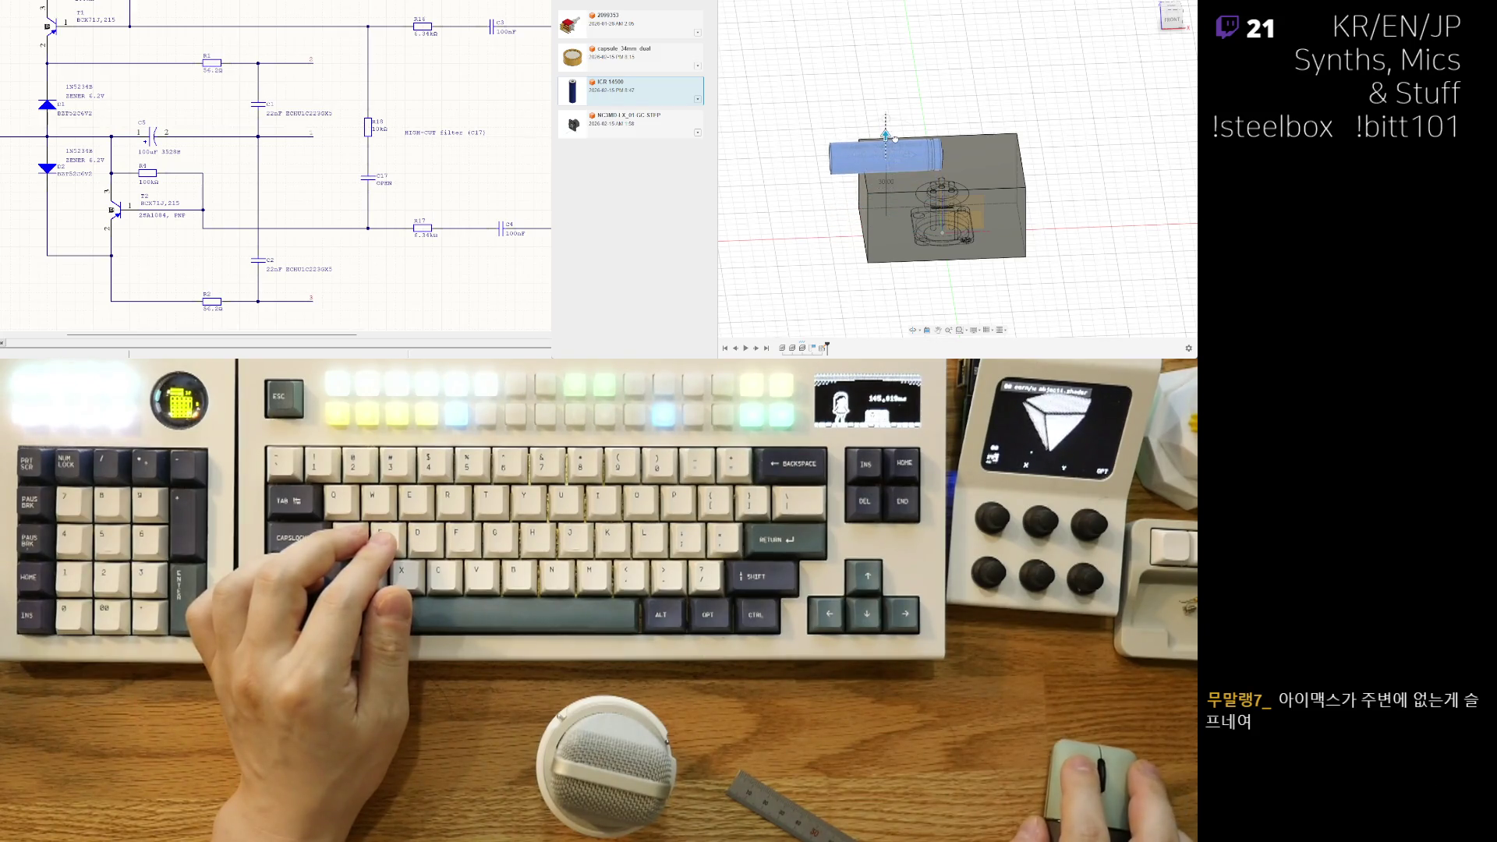
pyautogui.keyDown('shift'); pyautogui.moveTo(970, 154); pyautogui.dragTo(1009, 192, button='middle'); pyautogui.keyUp('shift')
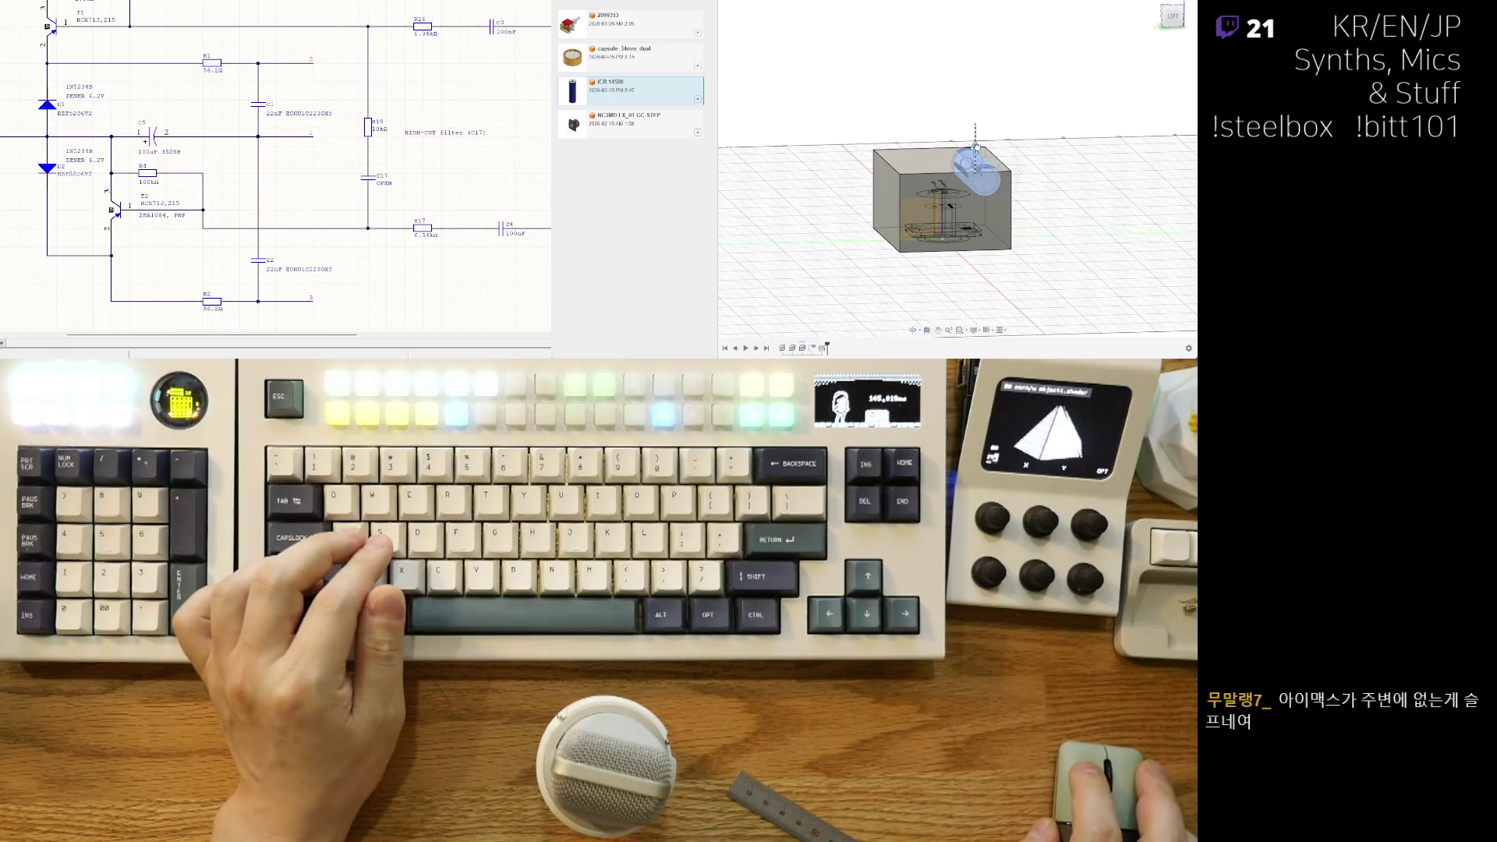
pyautogui.keyDown('shift'); pyautogui.moveTo(985, 161); pyautogui.dragTo(987, 161, button='middle'); pyautogui.keyUp('shift')
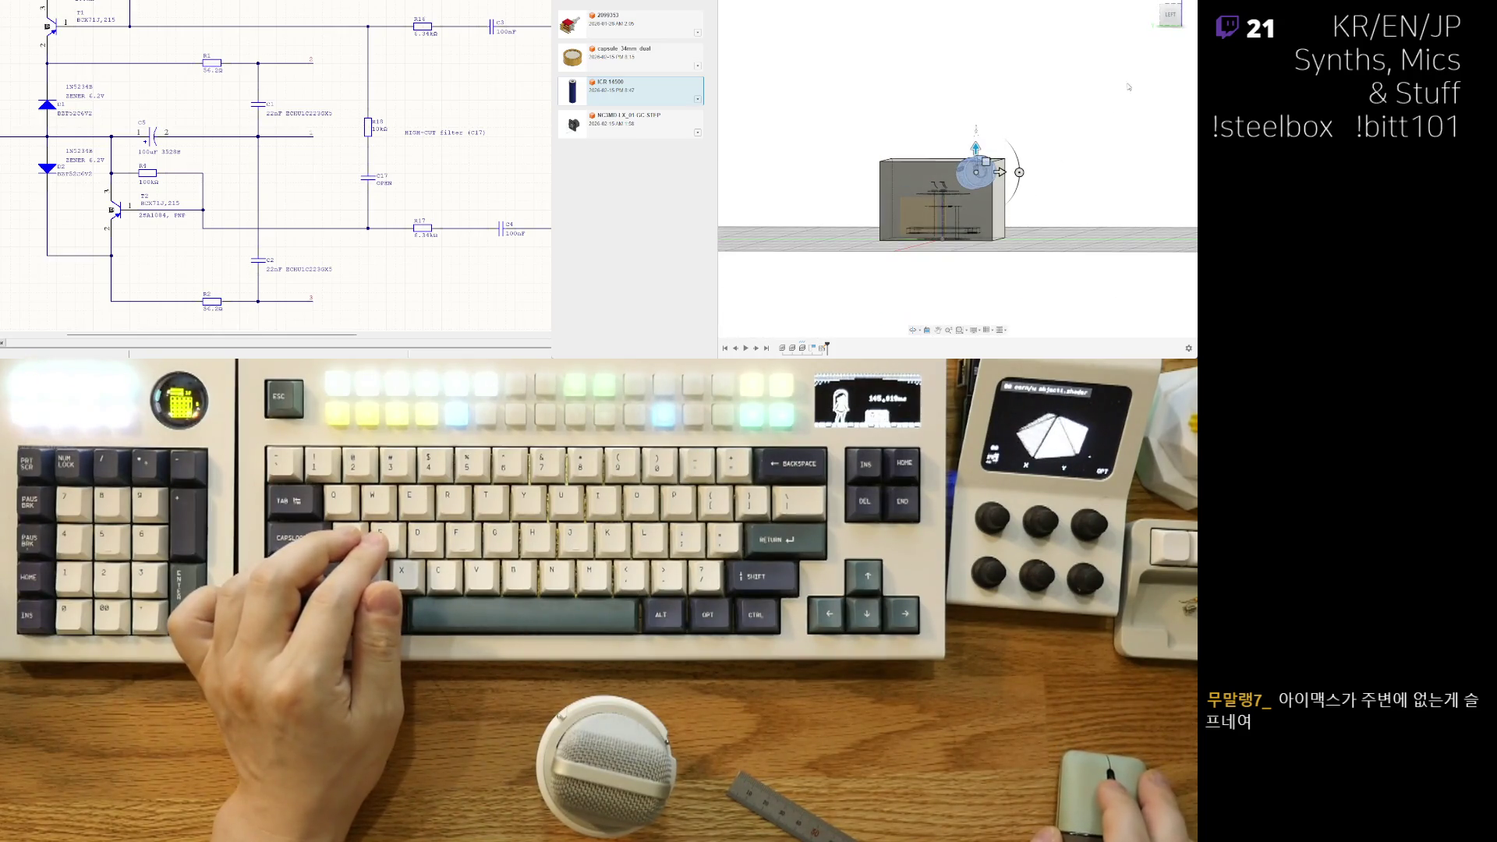
pyautogui.hotkey('ctrl', '4')
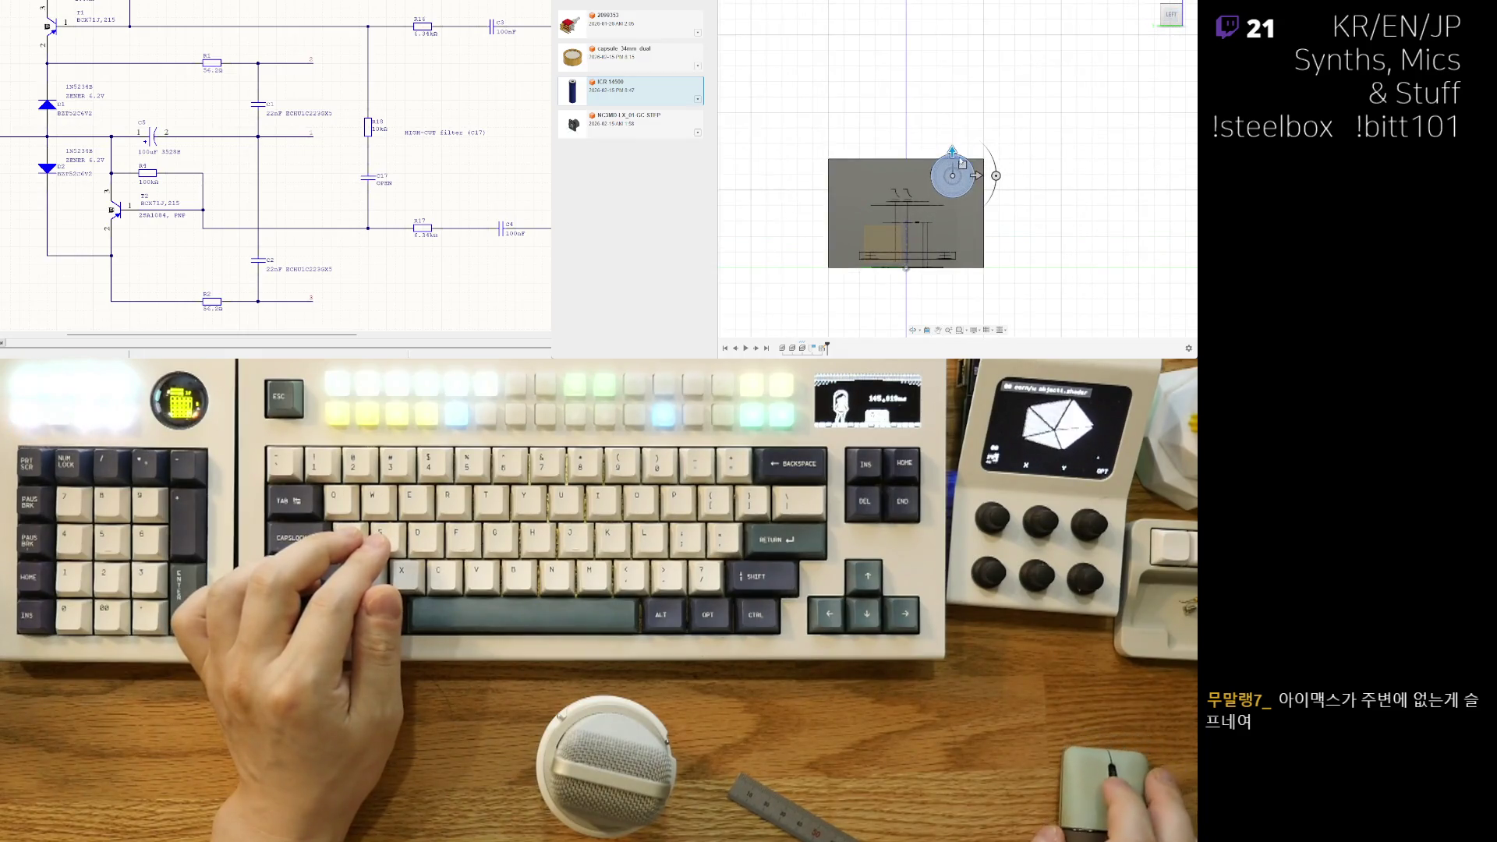
pyautogui.scroll(2, 958, 170)
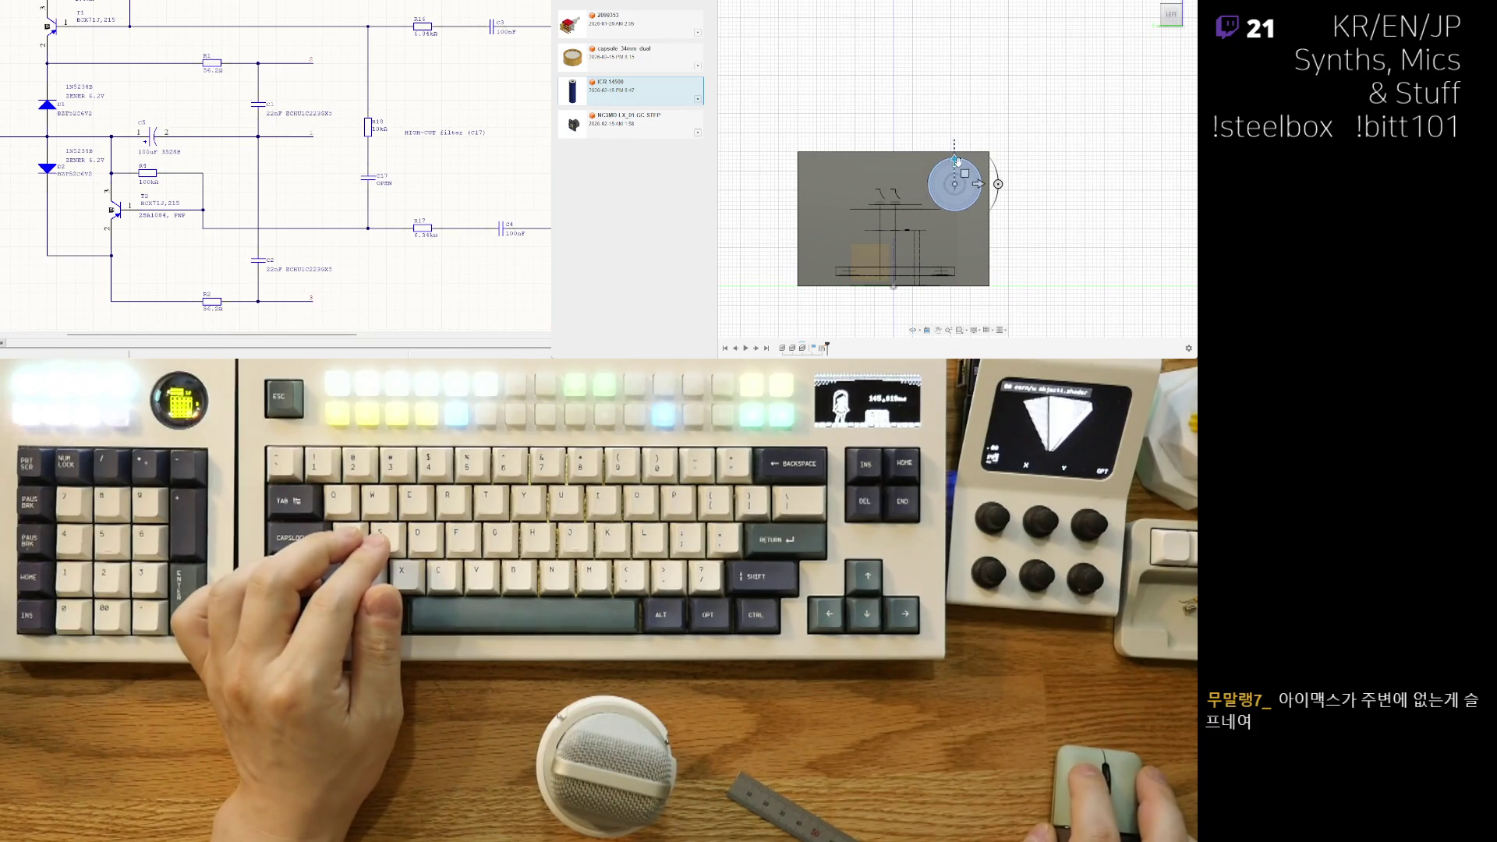
# Step: Orbit around the box to confirm the cylinder sits near its top
pyautogui.moveTo(1016, 151)
pyautogui.keyDown('shift'); pyautogui.mouseDown(button='middle')
pyautogui.moveTo(1000, 166)
pyautogui.moveTo(1016, 149)
pyautogui.mouseUp(button='middle'); pyautogui.keyUp('shift')
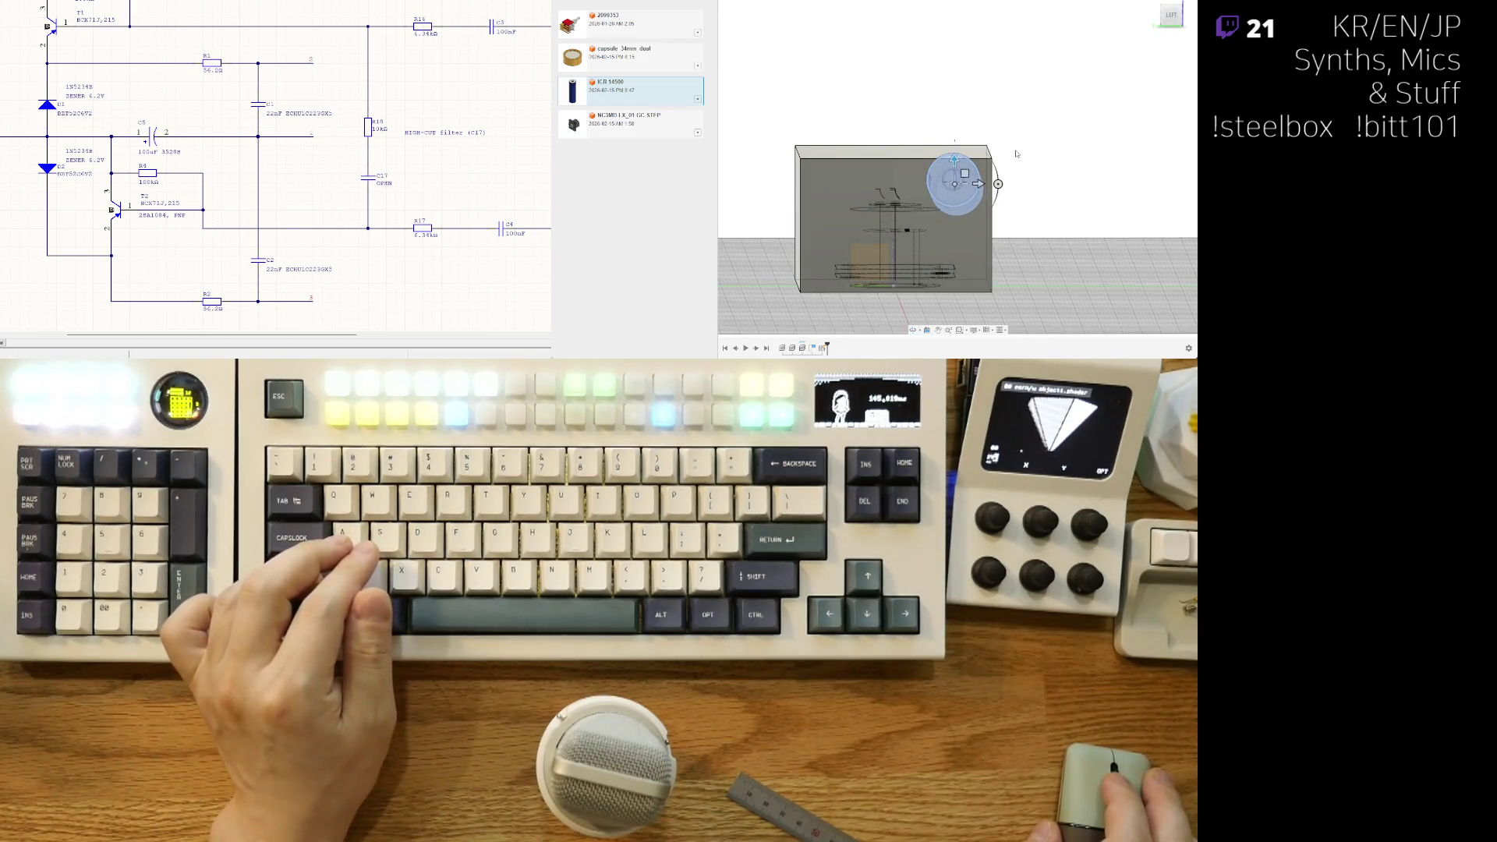
pyautogui.moveTo(1024, 168)
pyautogui.keyDown('shift'); pyautogui.mouseDown(button='middle')
pyautogui.moveTo(1052, 189)
pyautogui.moveTo(953, 140)
pyautogui.moveTo(915, 226)
pyautogui.mouseUp(button='middle'); pyautogui.keyUp('shift')
pyautogui.moveTo(1116, 52)
pyautogui.keyDown('shift'); pyautogui.mouseDown(button='middle')
pyautogui.moveTo(946, 140)
pyautogui.moveTo(1051, 251)
pyautogui.mouseUp(button='middle'); pyautogui.keyUp('shift')
pyautogui.moveTo(1139, 231)
pyautogui.keyDown('shift'); pyautogui.mouseDown(button='middle')
pyautogui.moveTo(1038, 200)
pyautogui.moveTo(1027, 234)
pyautogui.mouseUp(button='middle'); pyautogui.keyUp('shift')
pyautogui.keyDown('shift'); pyautogui.moveTo(912, 234); pyautogui.dragTo(795, 71, button='middle'); pyautogui.keyUp('shift')
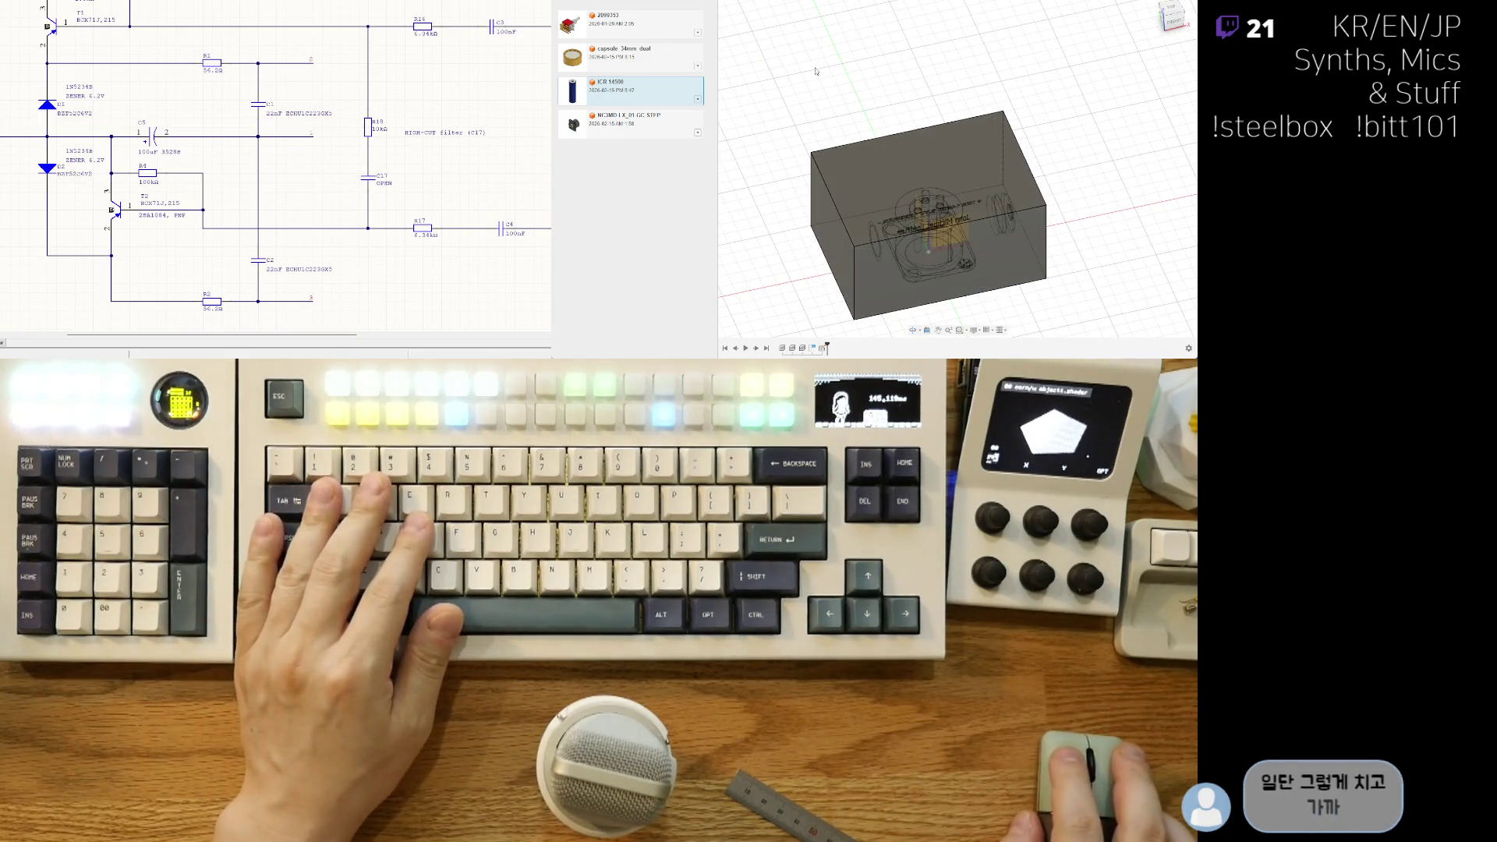
# Step: Roll the timeline back to the box's Extrude feature, hiding the inner parts, and orbit around it
pyautogui.click(927, 165)
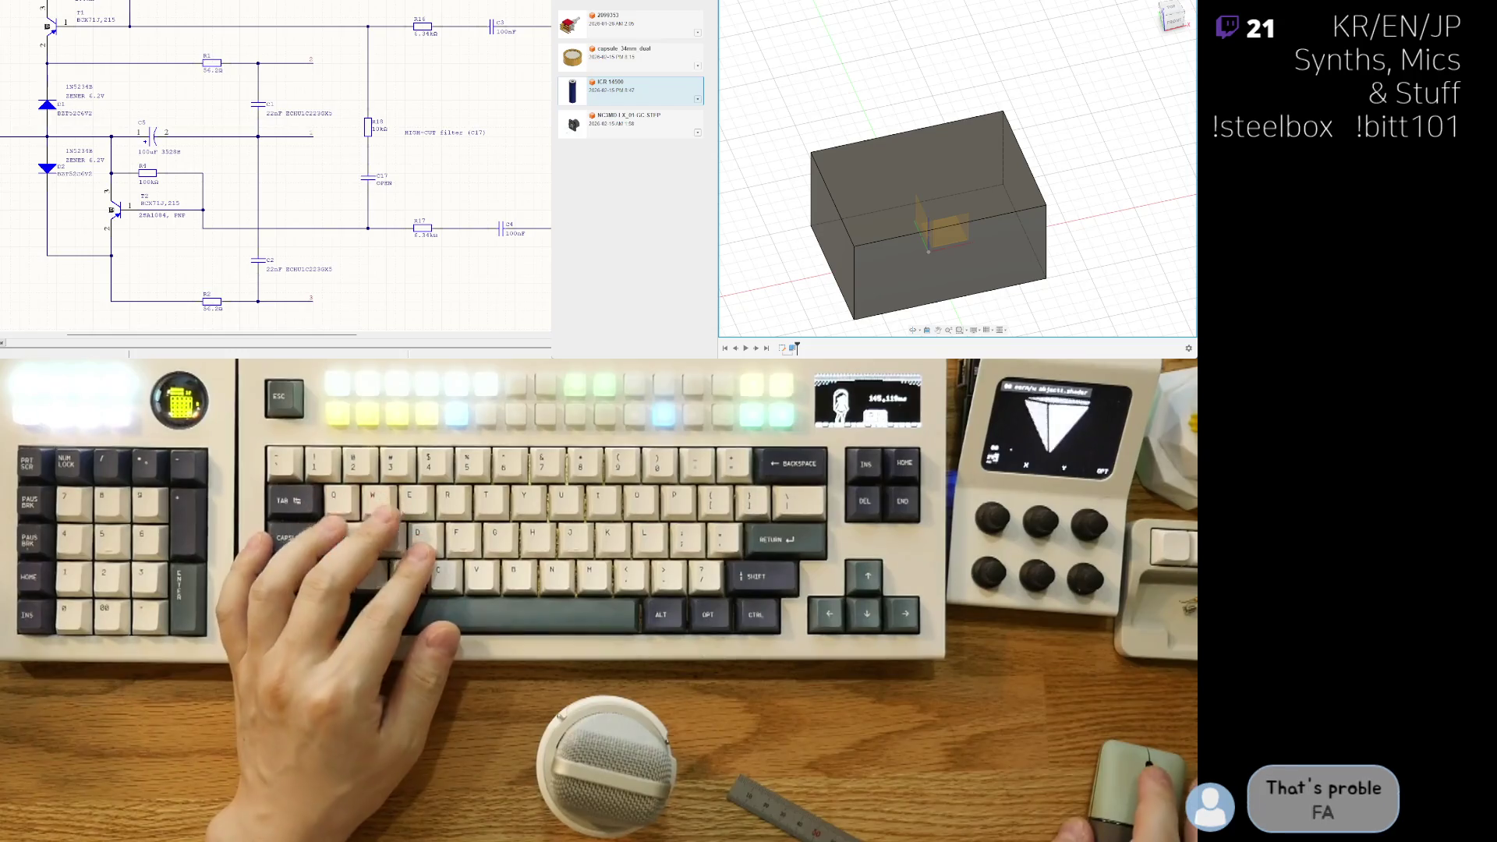
pyautogui.keyDown('shift'); pyautogui.moveTo(1014, 234); pyautogui.dragTo(1038, 221, button='middle'); pyautogui.keyUp('shift')
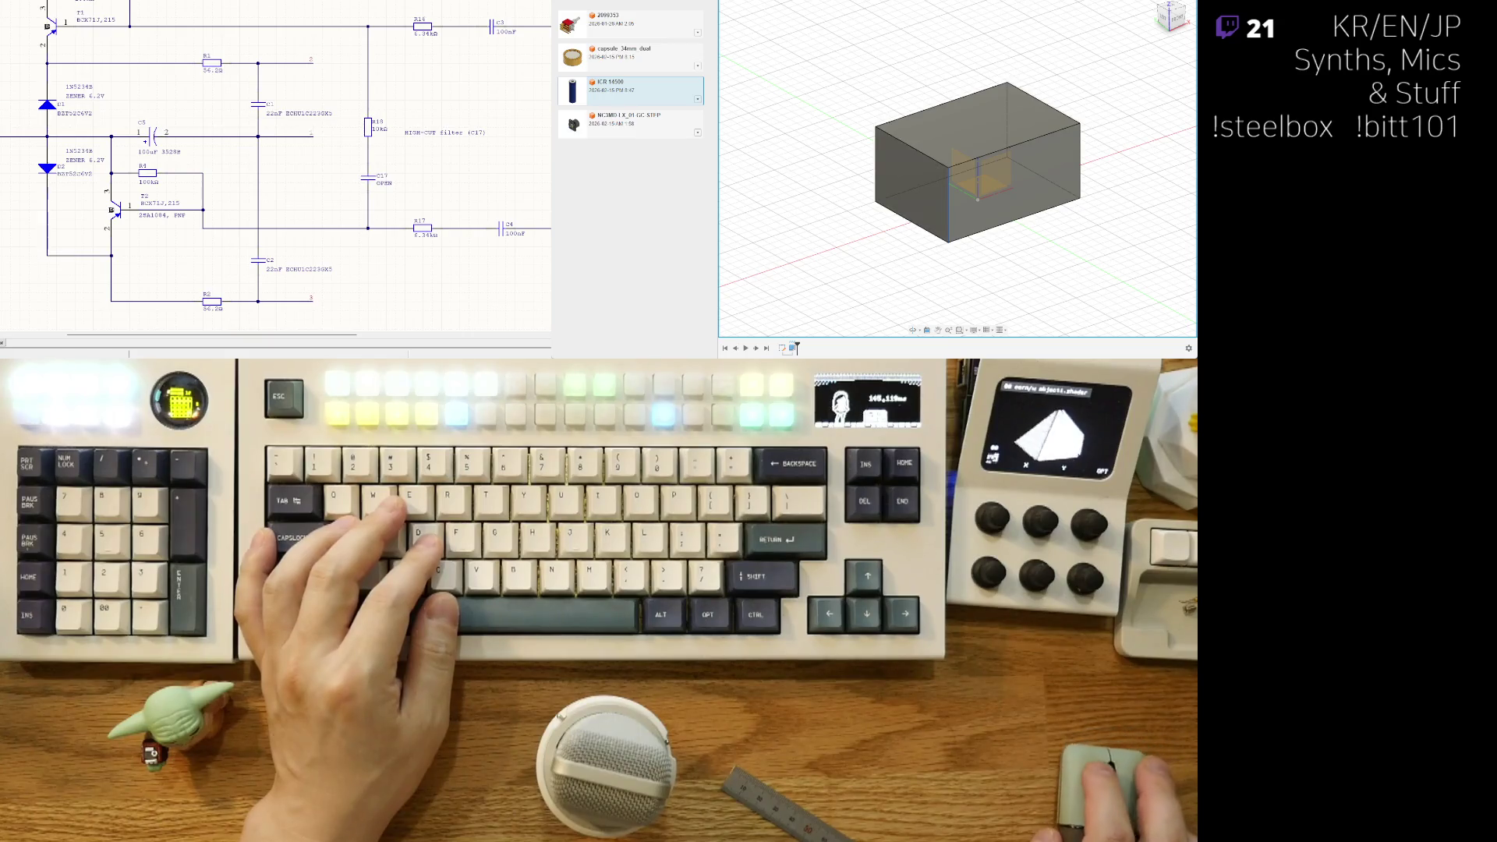
pyautogui.moveTo(908, 262); pyautogui.dragTo(919, 246, button='middle')
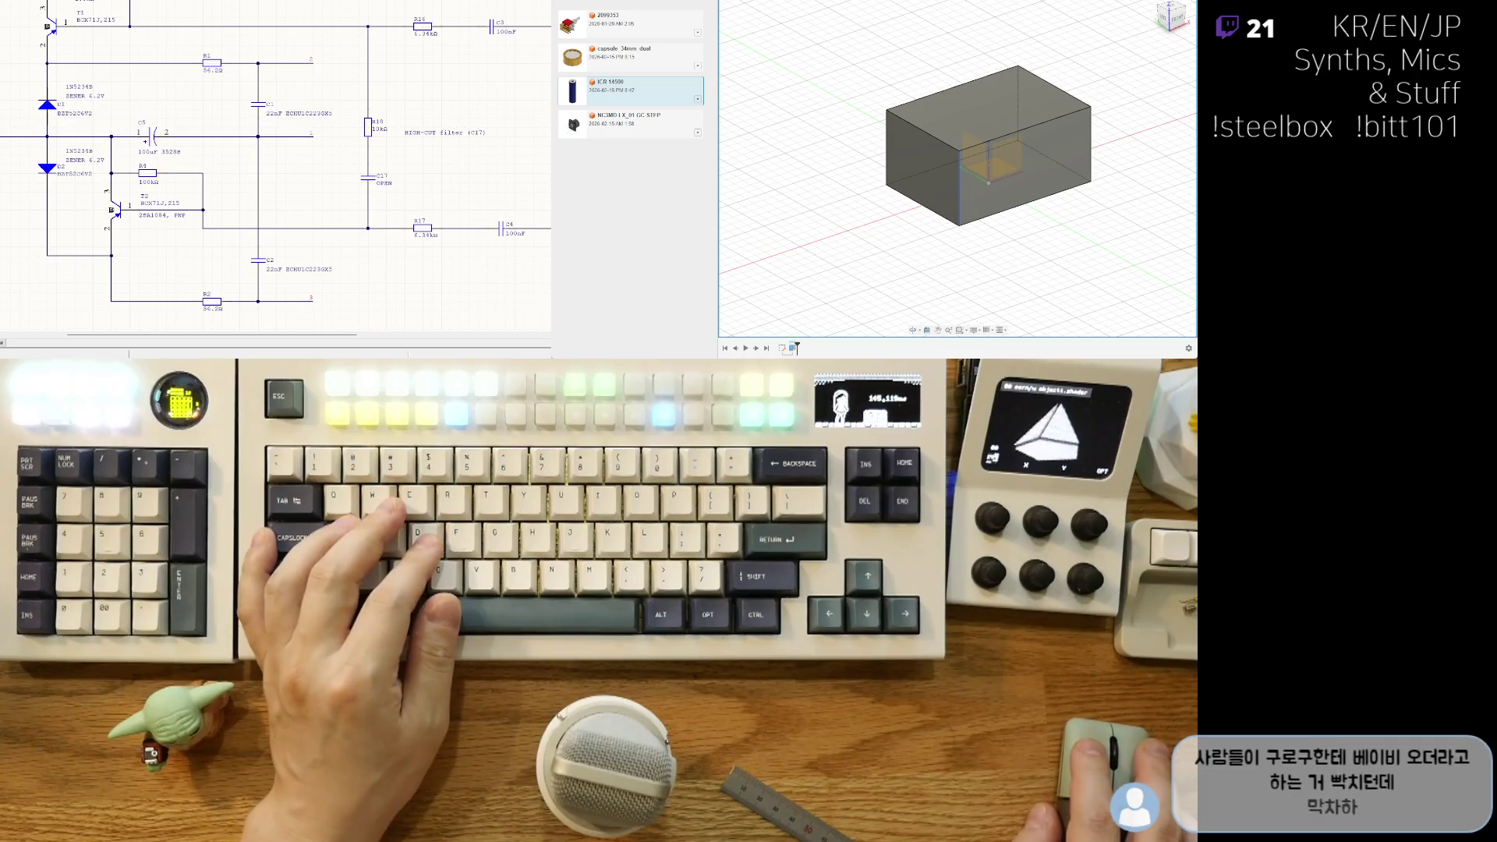
pyautogui.keyDown('shift'); pyautogui.moveTo(958, 210); pyautogui.dragTo(1078, 191, button='middle'); pyautogui.keyUp('shift')
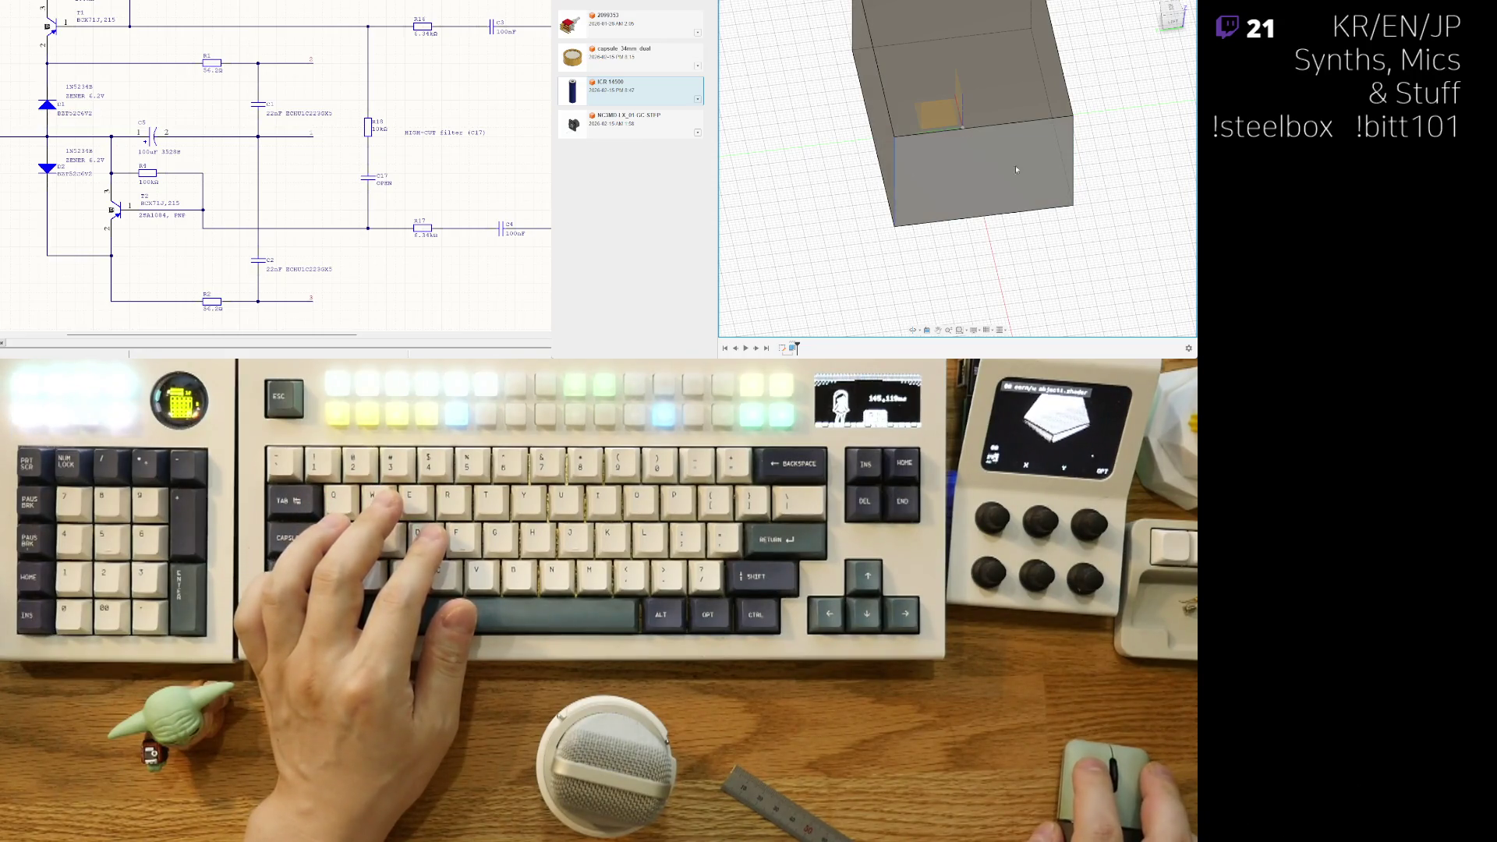
pyautogui.moveTo(1108, 191)
pyautogui.keyDown('shift'); pyautogui.mouseDown(button='middle')
pyautogui.moveTo(990, 211)
pyautogui.moveTo(967, 156)
pyautogui.mouseUp(button='middle'); pyautogui.keyUp('shift')
pyautogui.click(954, 118)
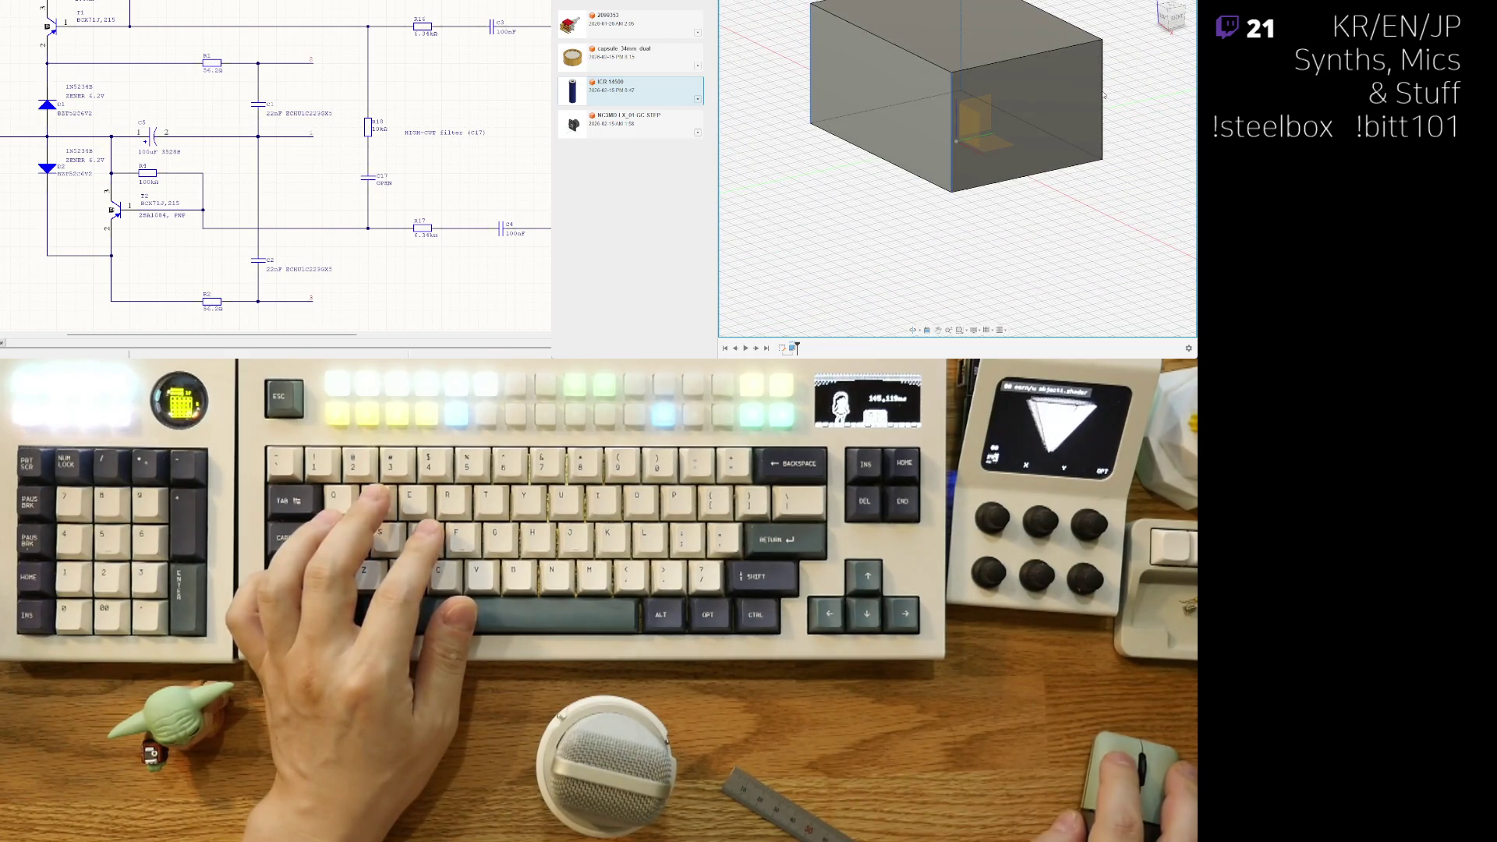
pyautogui.moveTo(1105, 94)
pyautogui.keyDown('shift'); pyautogui.mouseDown(button='middle')
pyautogui.moveTo(970, 117)
pyautogui.moveTo(1022, 215)
pyautogui.moveTo(884, 274)
pyautogui.mouseUp(button='middle'); pyautogui.keyUp('shift')
# Step: Increase the box Extrude's height, then check the taller box from the right side view
pyautogui.doubleClick(783, 347)
pyautogui.scroll(-3, 935, 249)
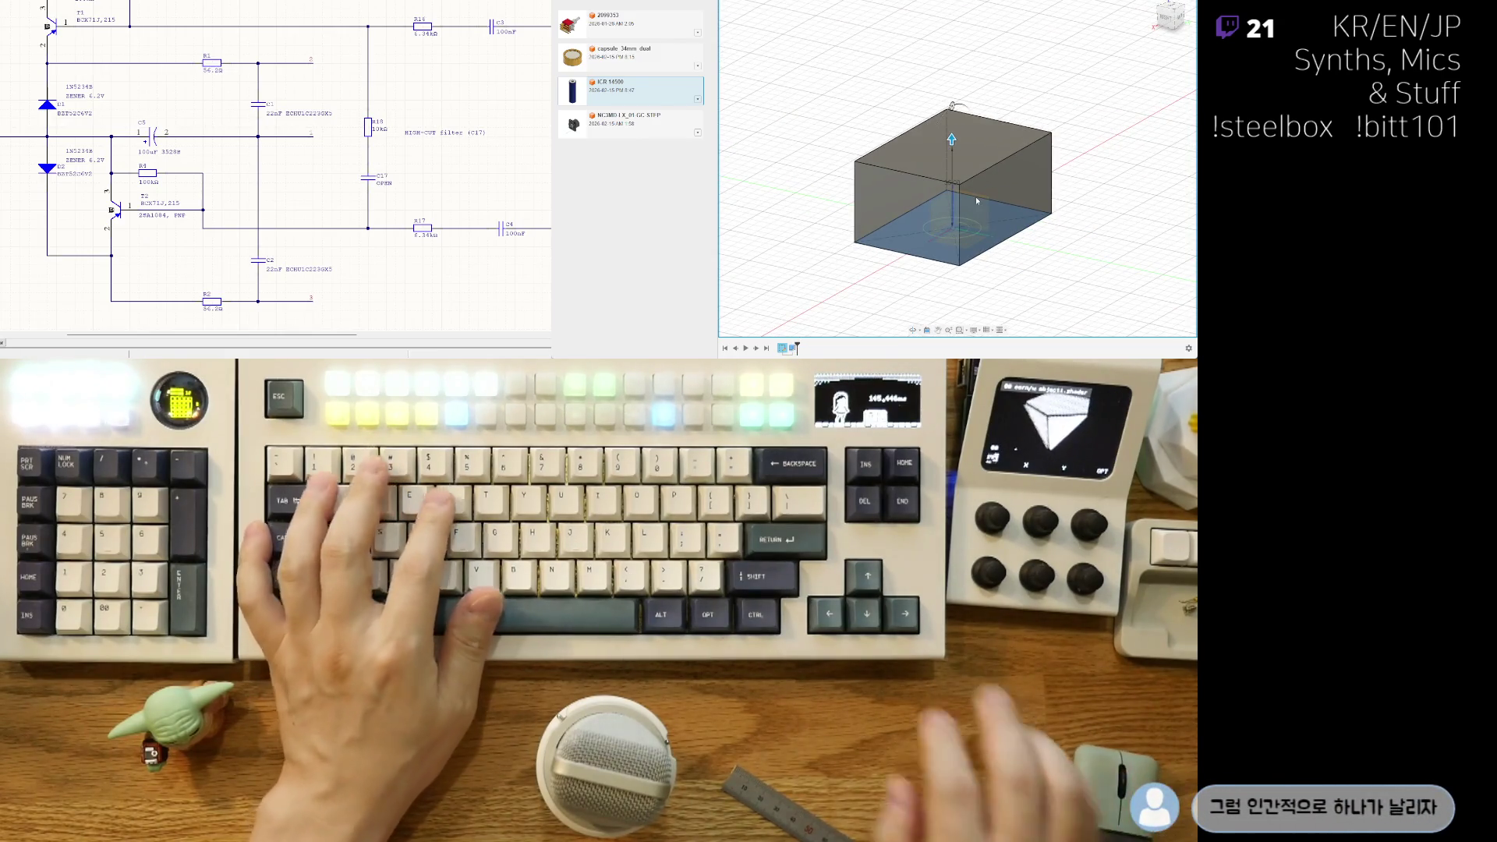
pyautogui.press('Return')
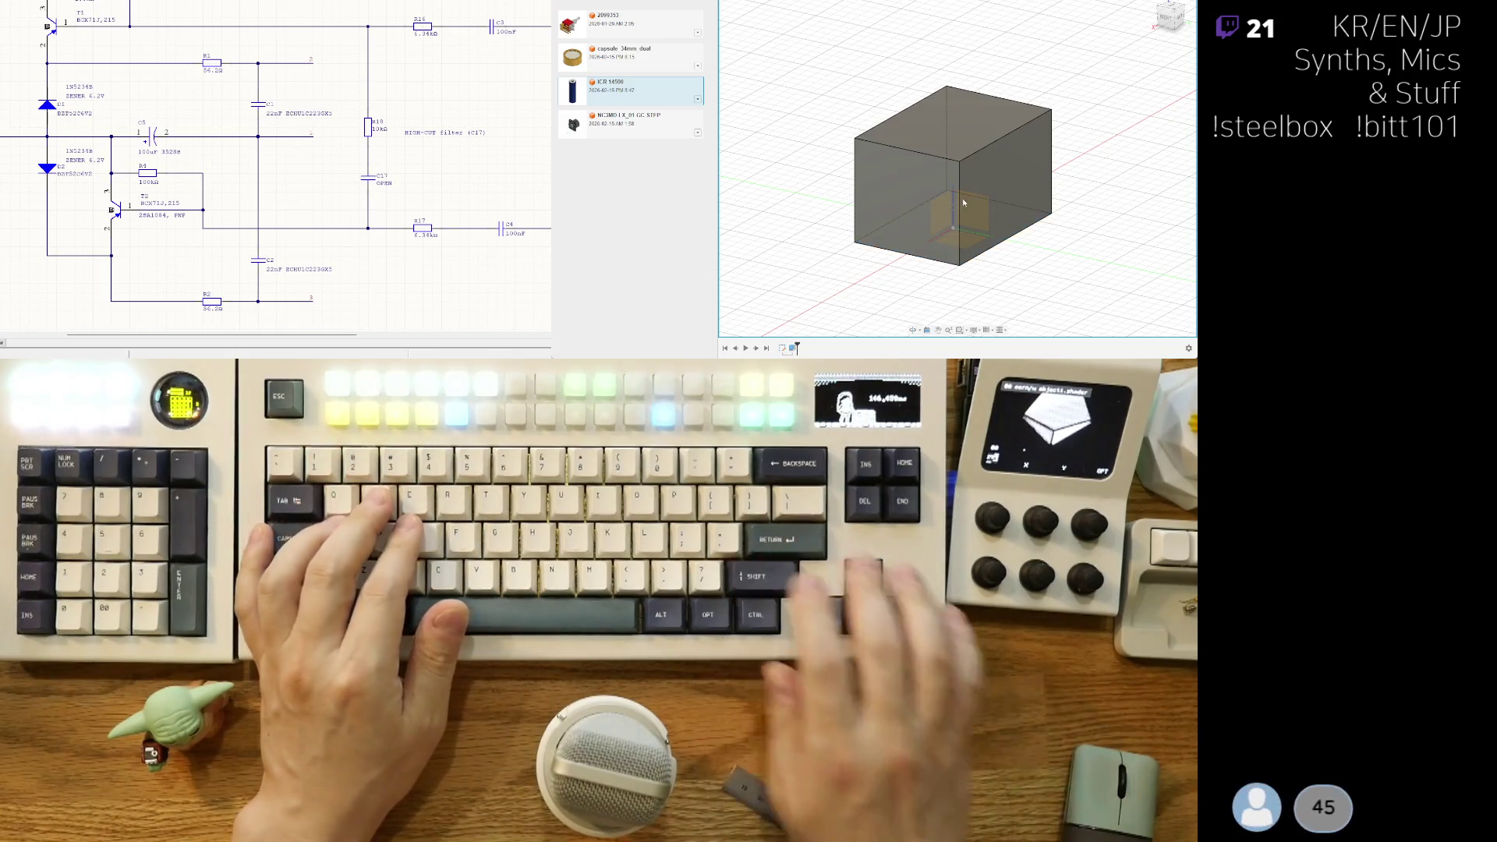
pyautogui.keyDown('shift'); pyautogui.moveTo(909, 279); pyautogui.dragTo(798, 143, button='middle'); pyautogui.keyUp('shift')
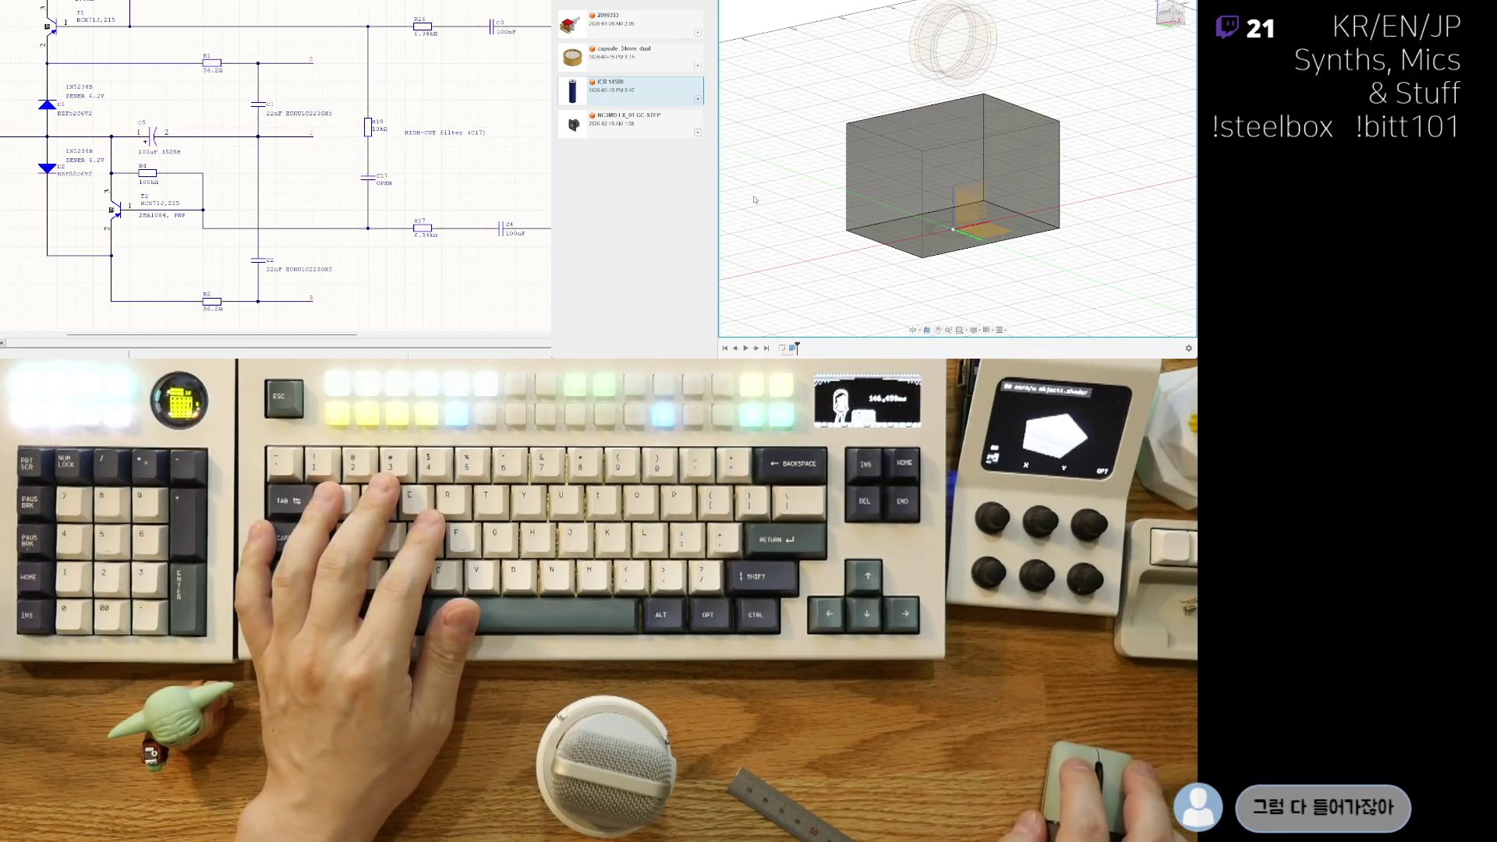
pyautogui.press('e')
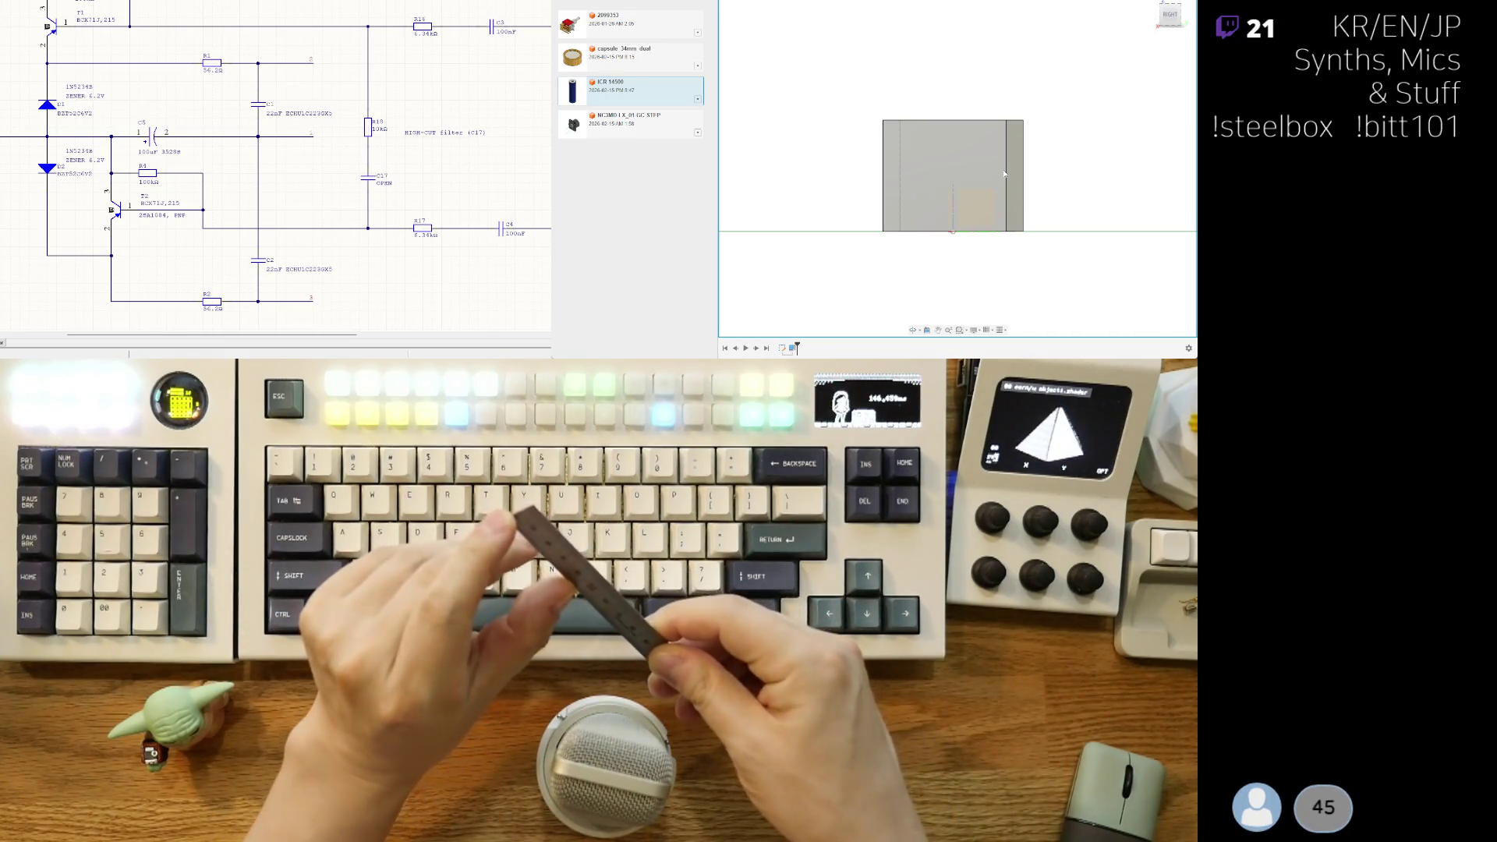
pyautogui.keyDown('shift'); pyautogui.moveTo(1005, 173); pyautogui.dragTo(868, 207, button='middle'); pyautogui.keyUp('shift')
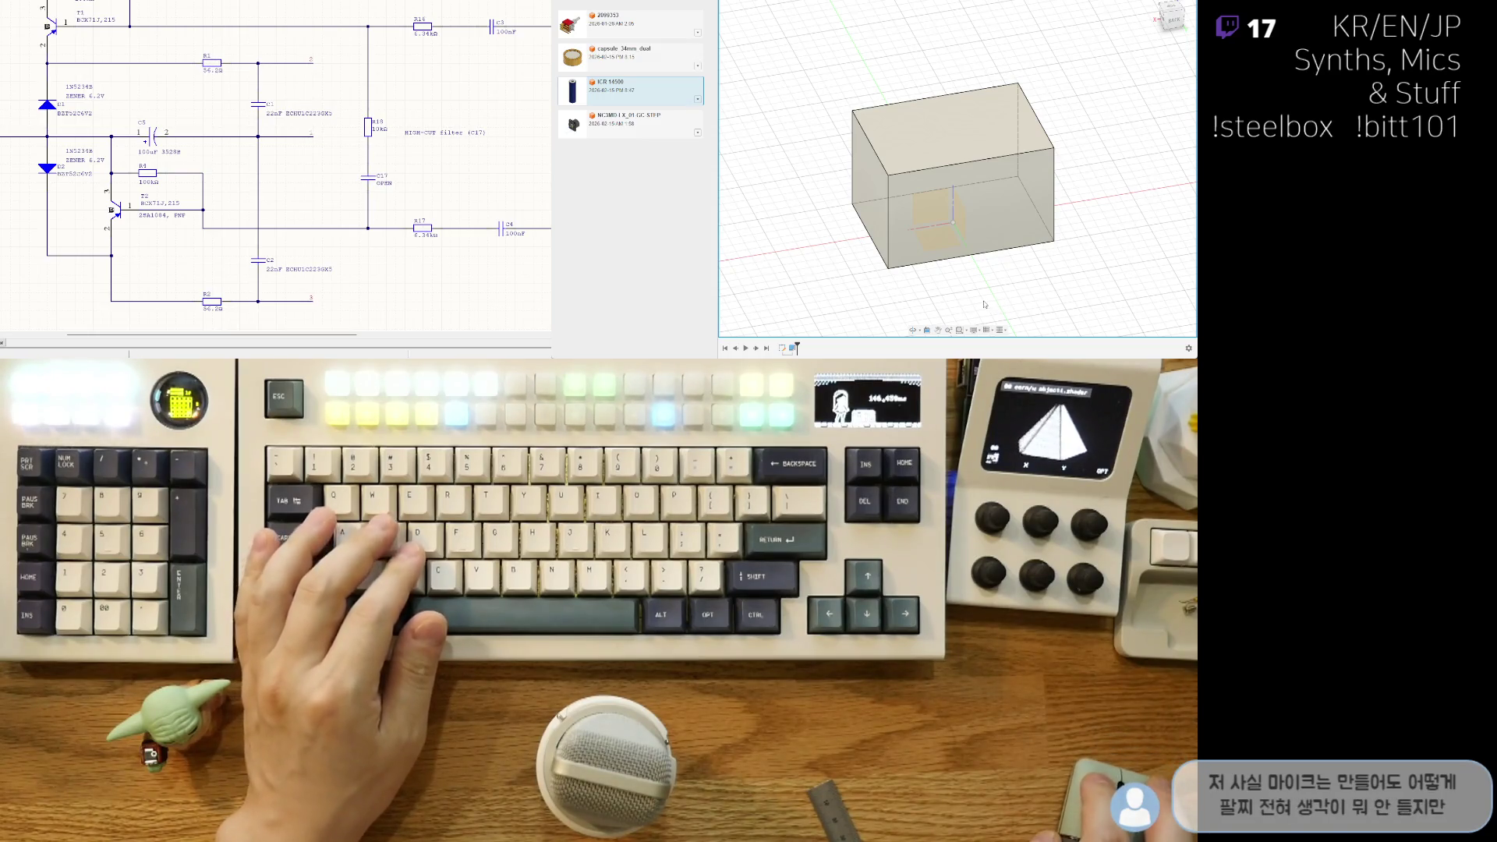
pyautogui.moveTo(988, 300)
pyautogui.keyDown('shift'); pyautogui.mouseDown(button='middle')
pyautogui.moveTo(1089, 214)
pyautogui.moveTo(1090, 186)
pyautogui.moveTo(967, 186)
pyautogui.mouseUp(button='middle'); pyautogui.keyUp('shift')
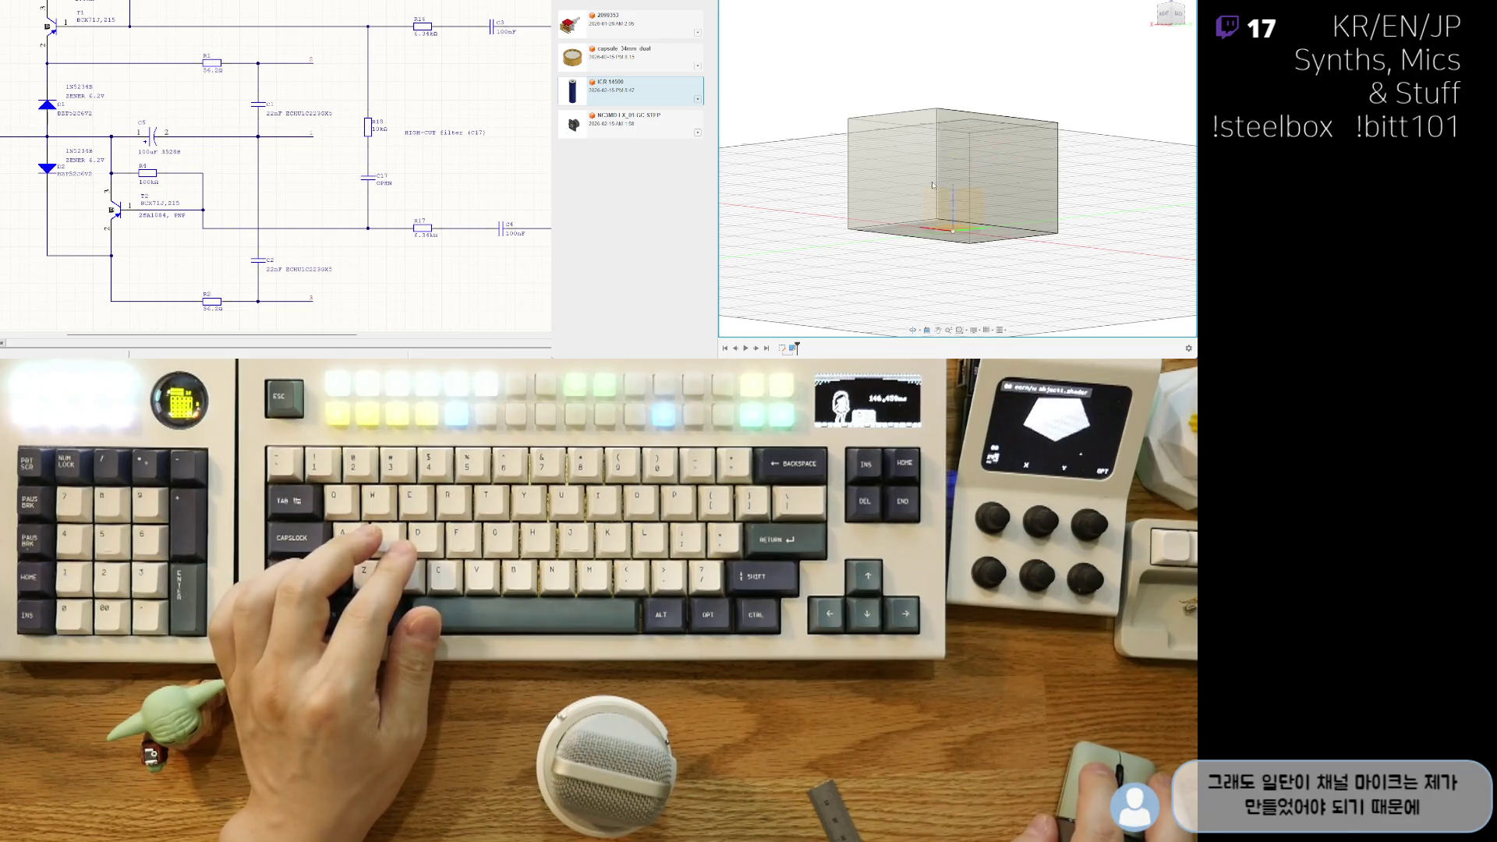
# Step: Orbit and pan around the translucent box to view the capsule ring and connector inside
pyautogui.scroll(2, 950, 149)
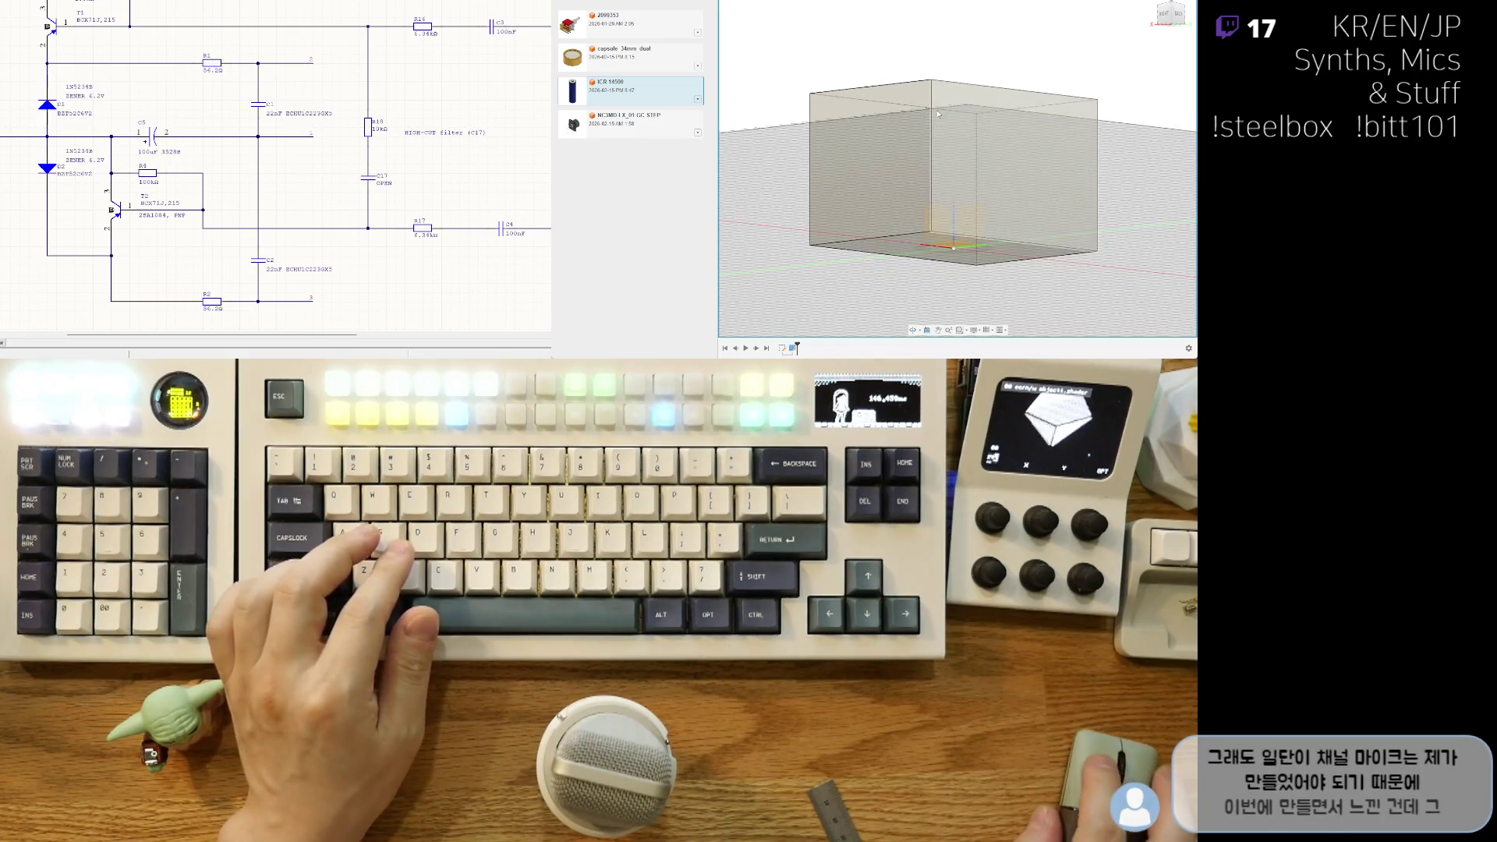
pyautogui.moveTo(945, 241)
pyautogui.keyDown('shift'); pyautogui.mouseDown(button='middle')
pyautogui.moveTo(940, 266)
pyautogui.moveTo(910, 150)
pyautogui.mouseUp(button='middle'); pyautogui.keyUp('shift')
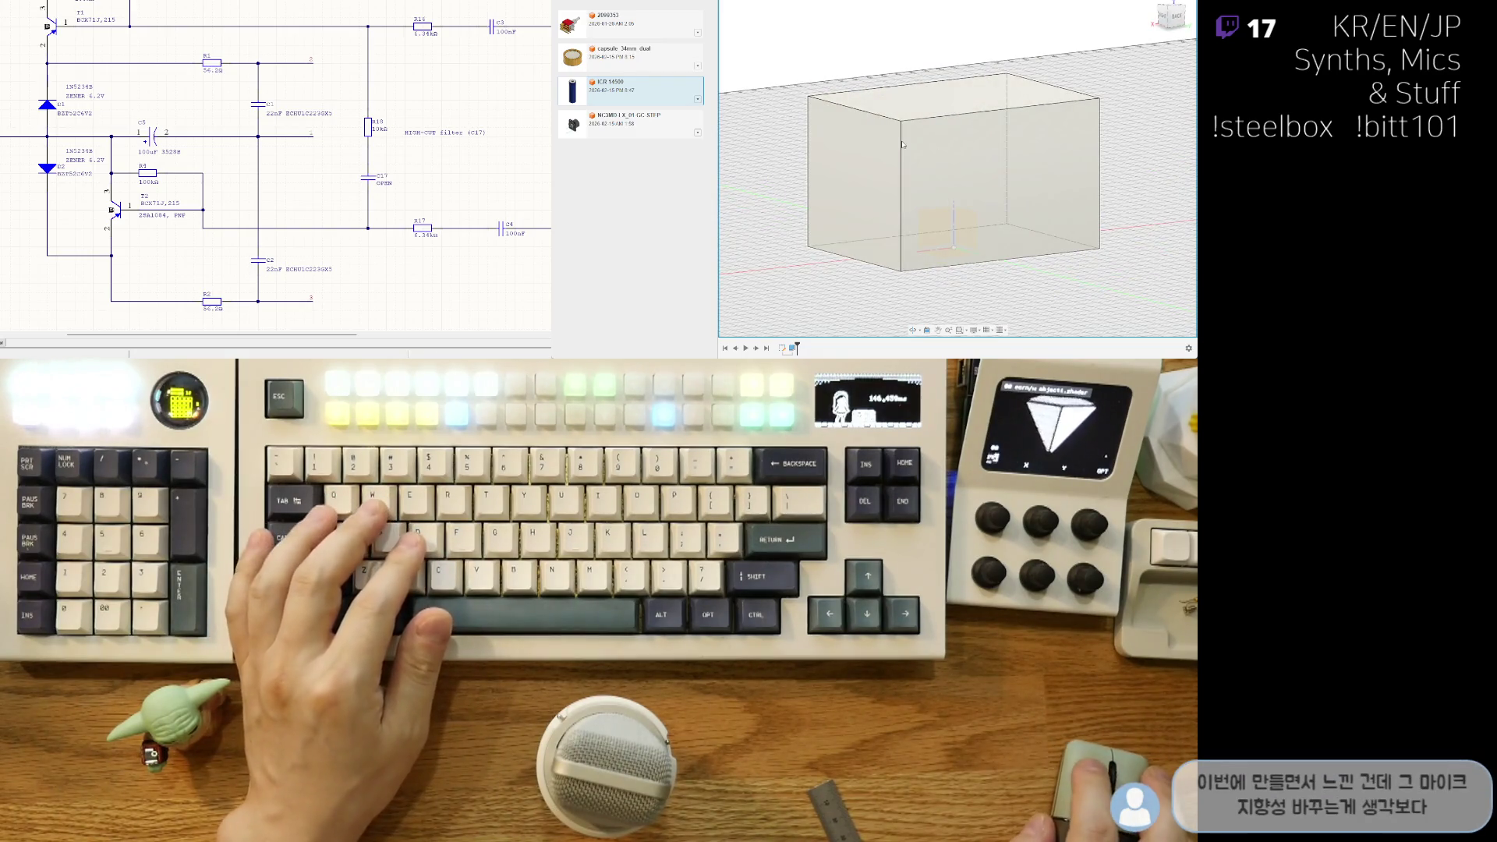
pyautogui.keyDown('shift'); pyautogui.moveTo(910, 149); pyautogui.dragTo(991, 241, button='middle'); pyautogui.keyUp('shift')
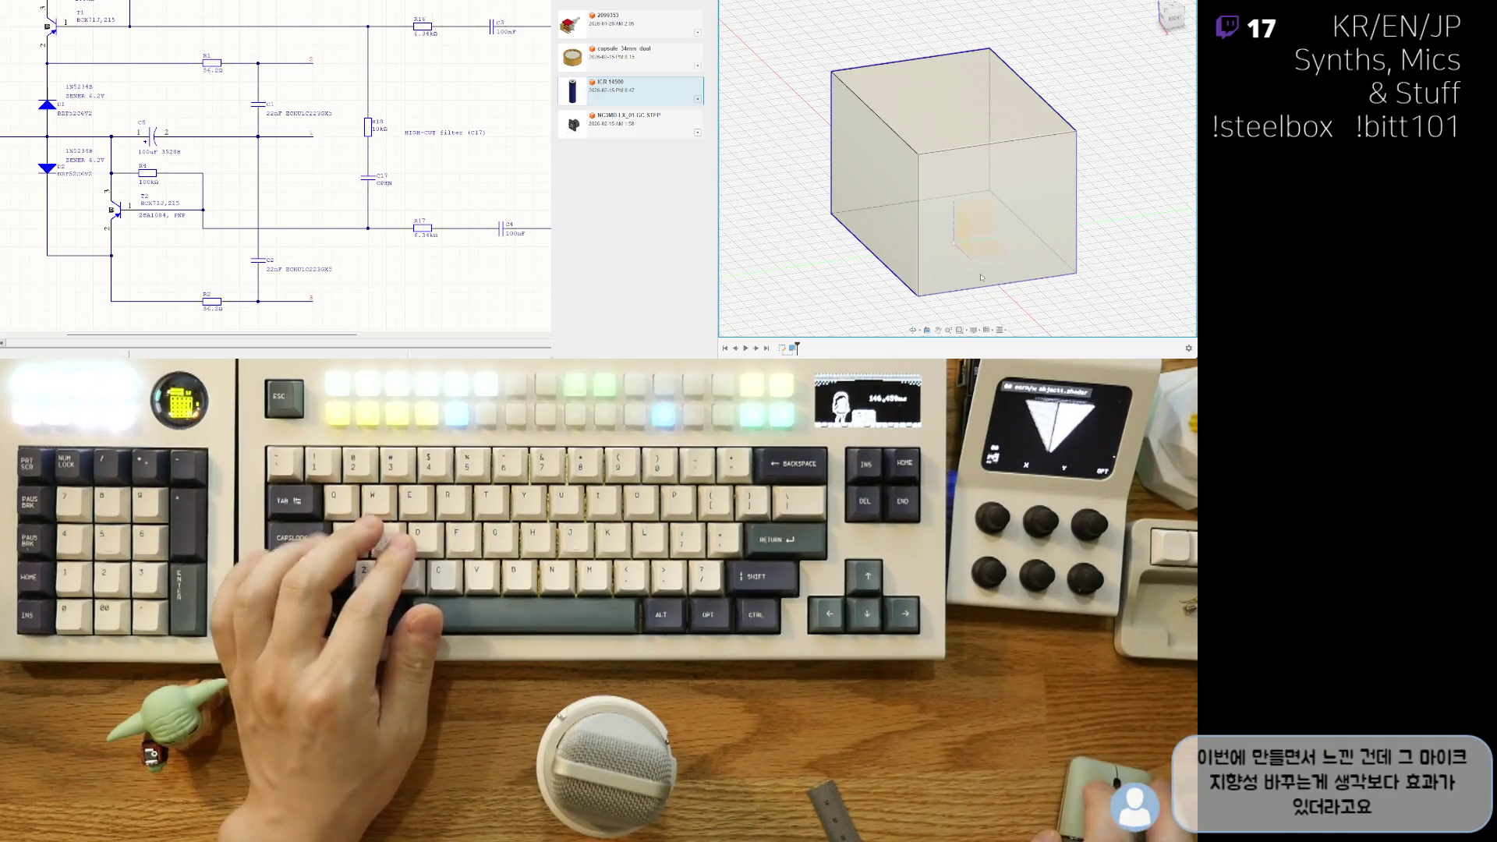
pyautogui.moveTo(1064, 296); pyautogui.dragTo(1073, 232, button='middle')
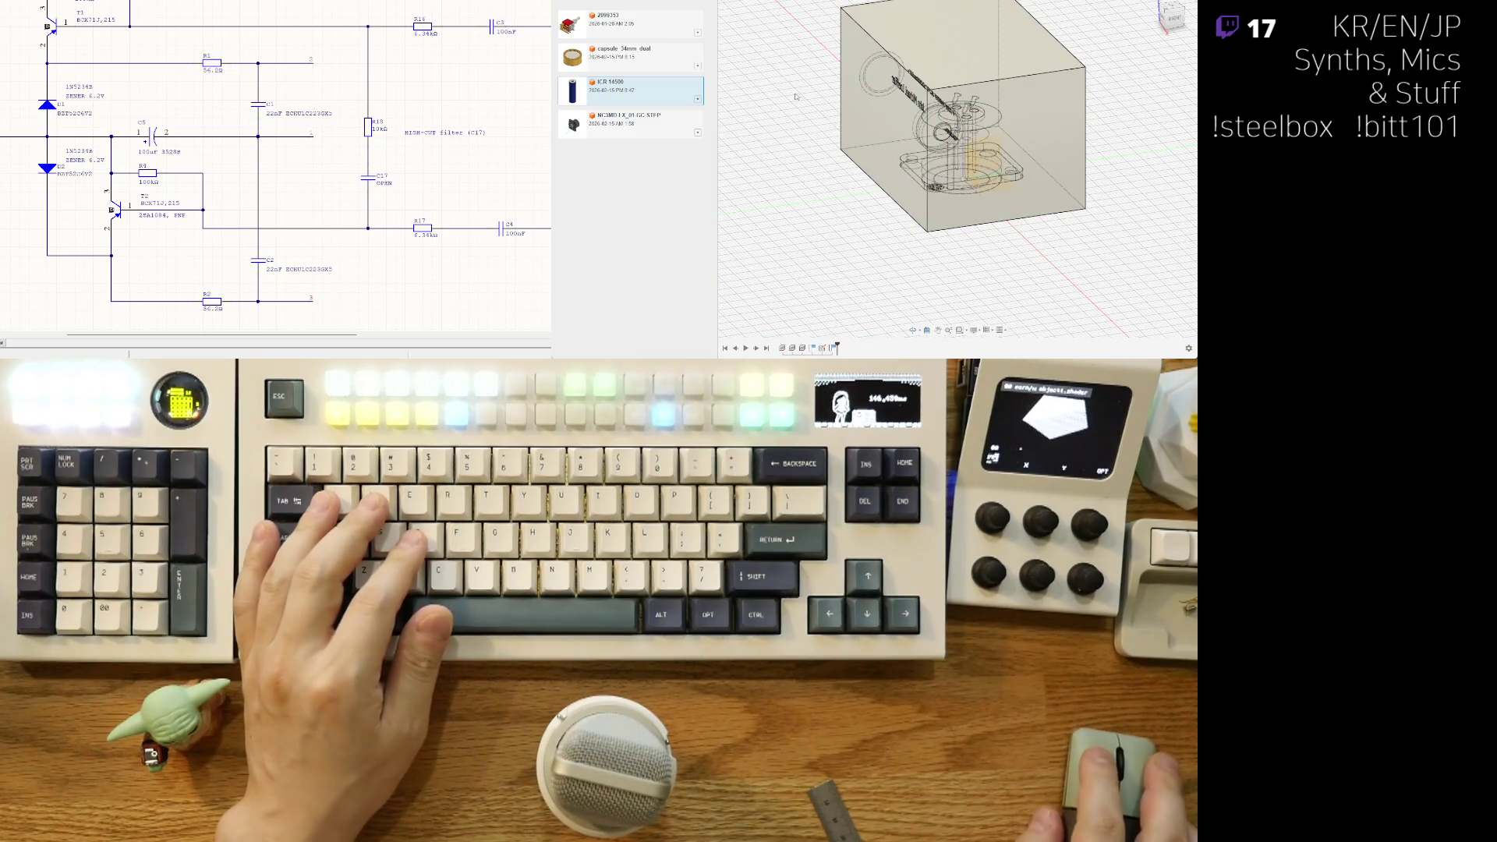
pyautogui.keyDown('shift'); pyautogui.moveTo(798, 105); pyautogui.dragTo(977, 234, button='middle'); pyautogui.keyUp('shift')
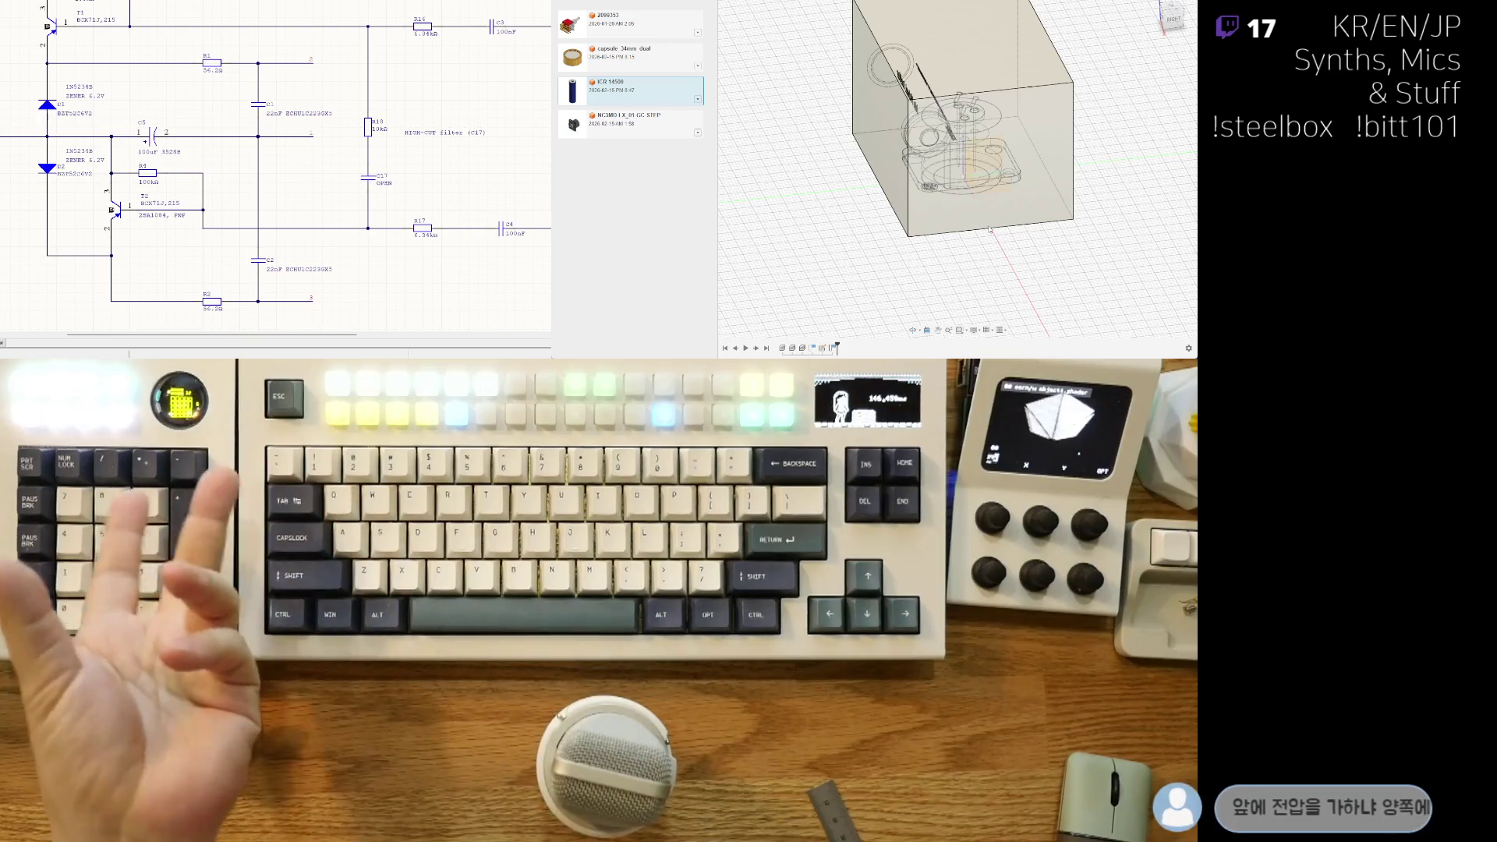
pyautogui.moveTo(990, 229)
pyautogui.keyDown('shift'); pyautogui.mouseDown(button='middle')
pyautogui.moveTo(900, 270)
pyautogui.moveTo(803, 115)
pyautogui.moveTo(815, 164)
pyautogui.moveTo(893, 226)
pyautogui.mouseUp(button='middle'); pyautogui.keyUp('shift')
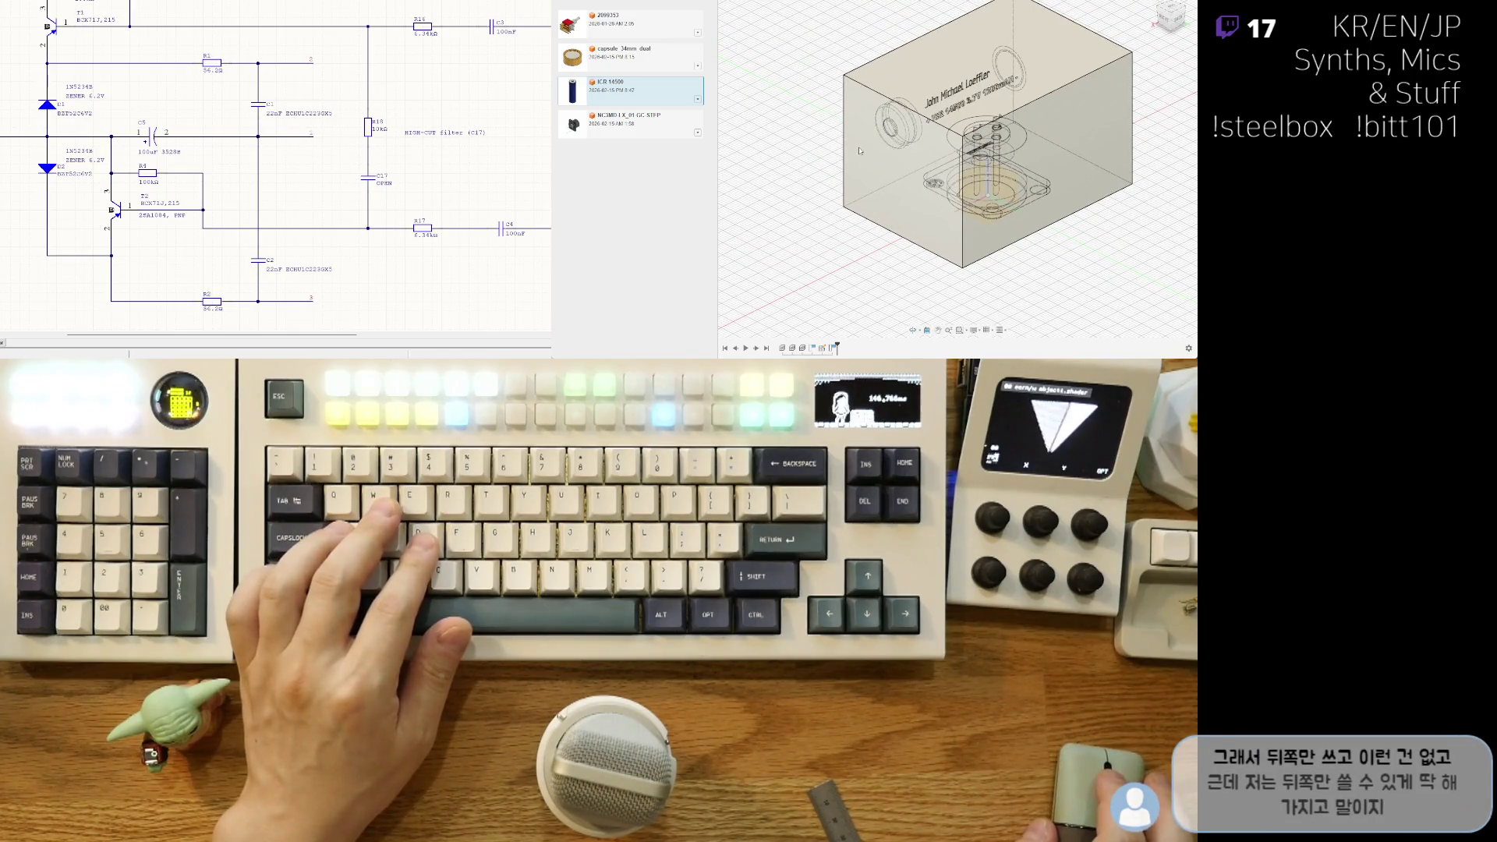
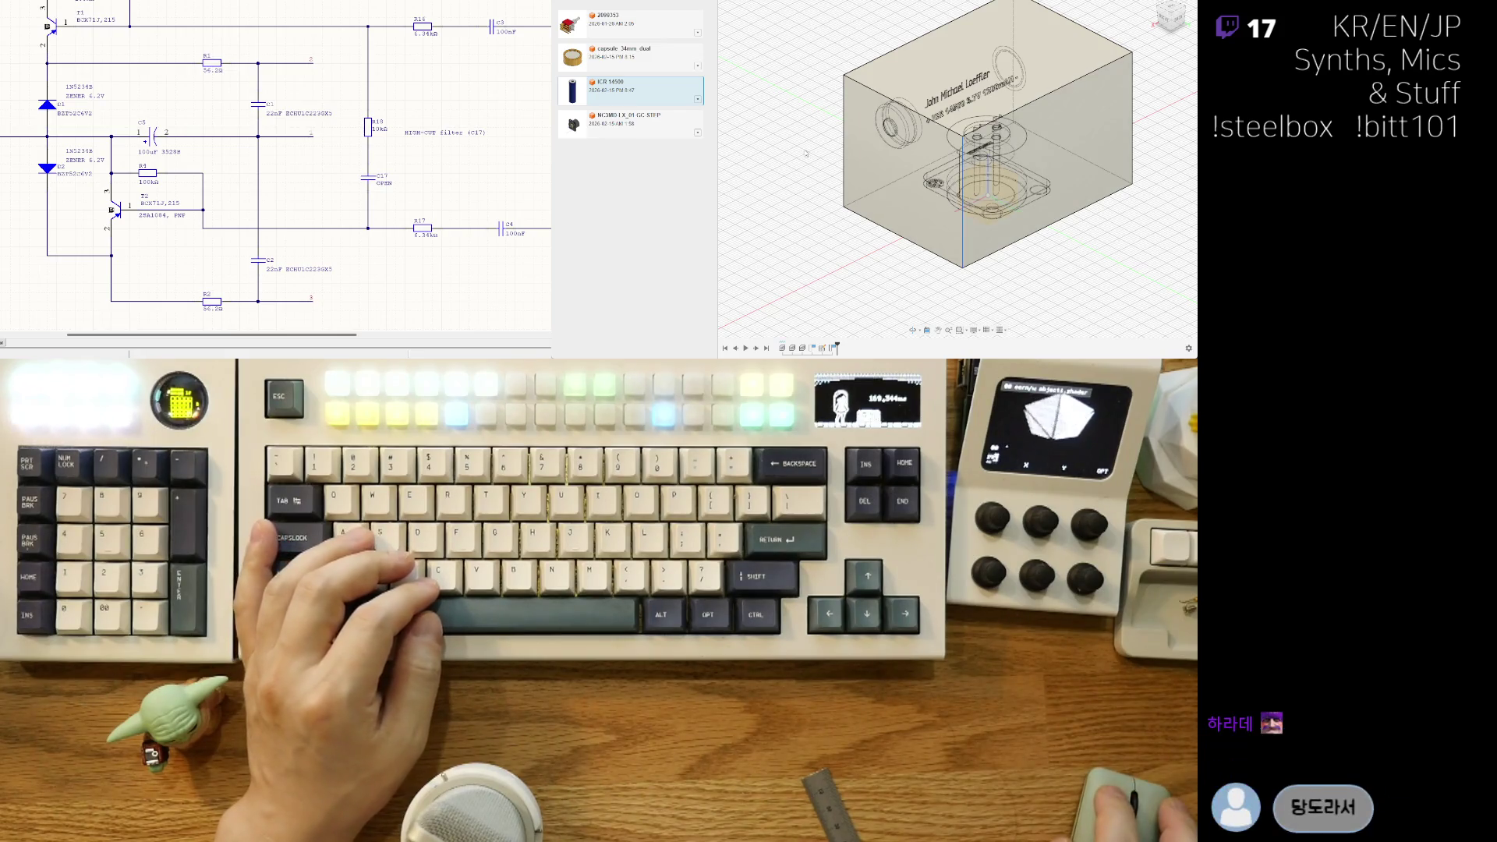
# Step: Undo back to the plain rectangular box, removing the engraved text, holes and internal parts
pyautogui.hotkey('ctrl', 'z')
pyautogui.hotkey('ctrl', 'z')
pyautogui.hotkey('ctrl', 'z')
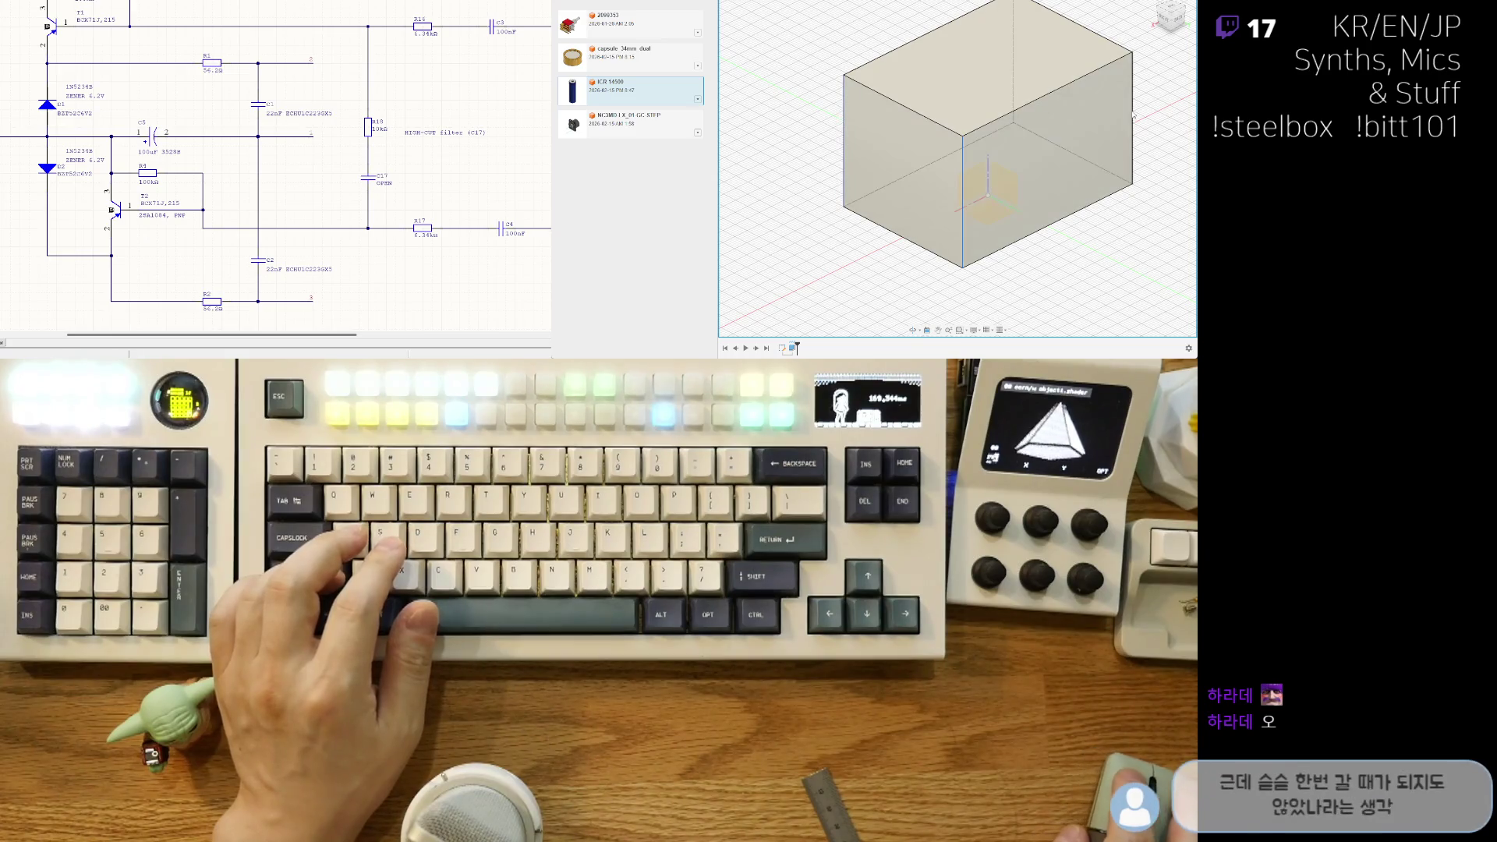
pyautogui.keyDown('shift'); pyautogui.moveTo(1135, 114); pyautogui.dragTo(1029, 140, button='middle'); pyautogui.keyUp('shift')
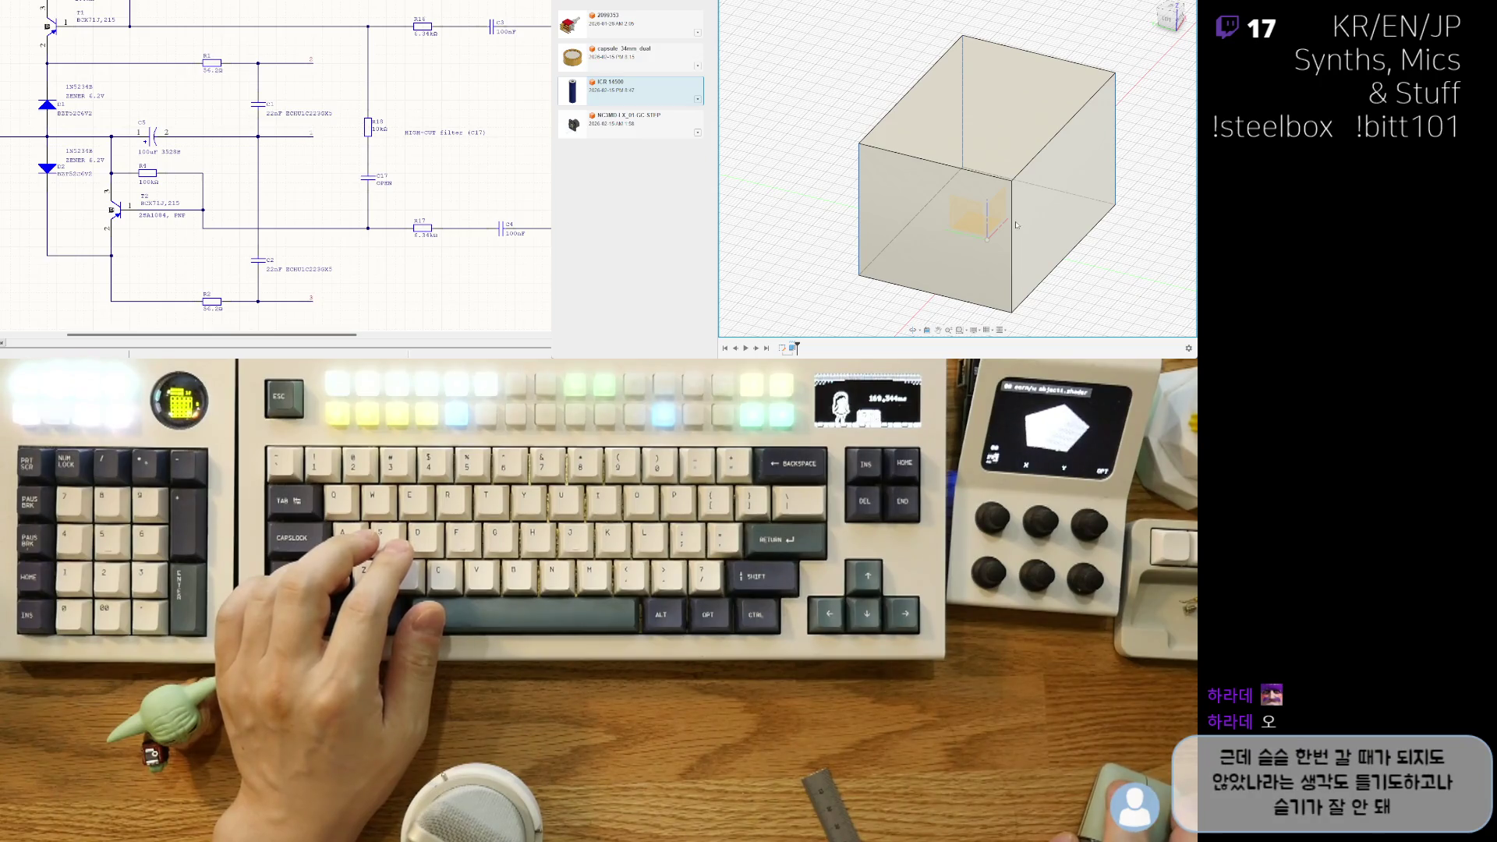
pyautogui.moveTo(1014, 228); pyautogui.dragTo(990, 203, button='middle')
pyautogui.moveTo(1024, 263); pyautogui.dragTo(1052, 267, button='middle')
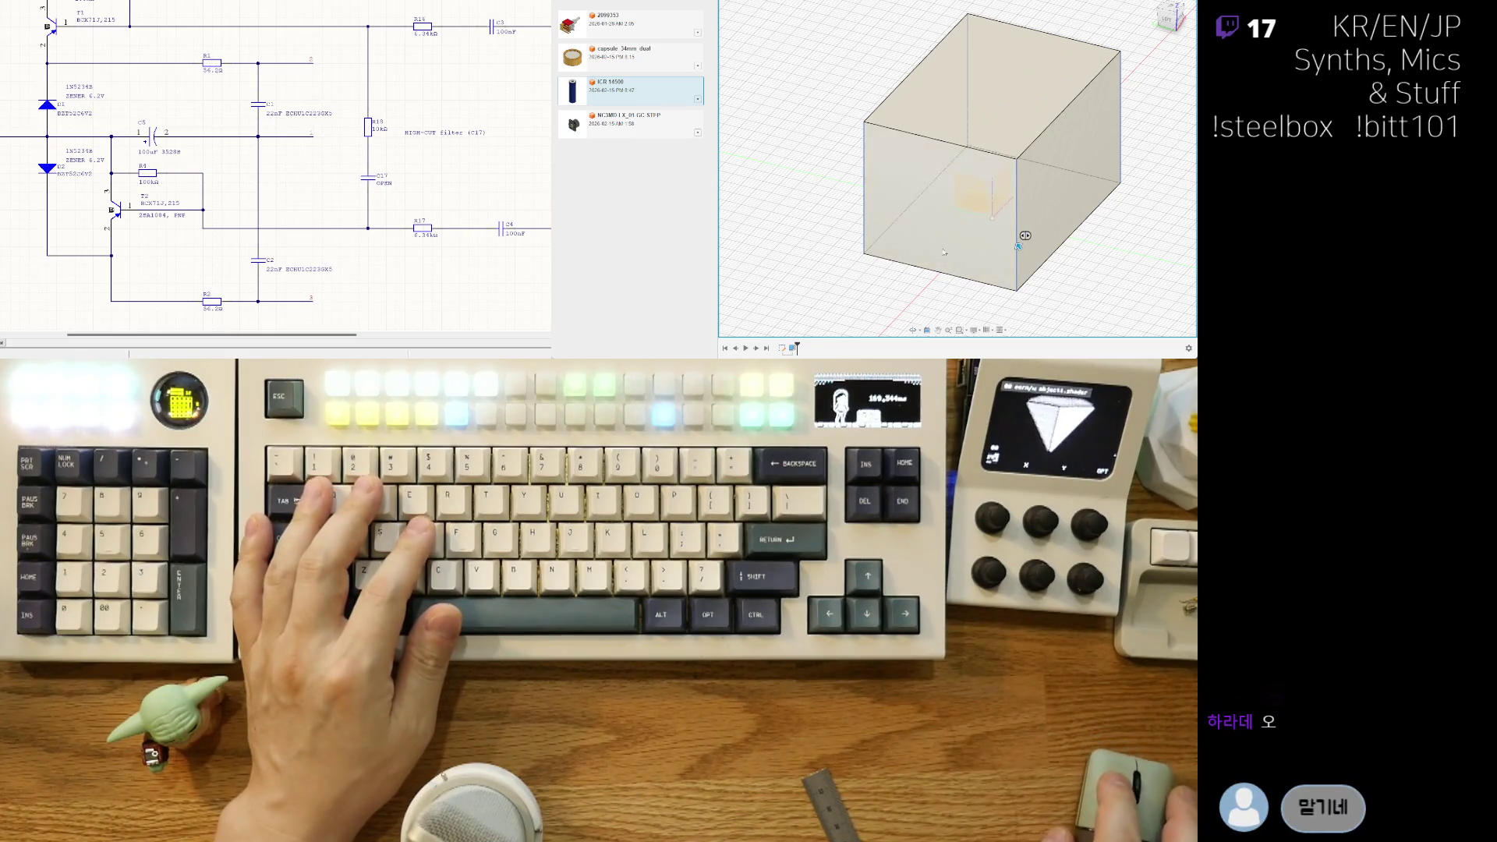
pyautogui.keyDown('shift'); pyautogui.moveTo(1027, 240); pyautogui.dragTo(1045, 243, button='middle'); pyautogui.keyUp('shift')
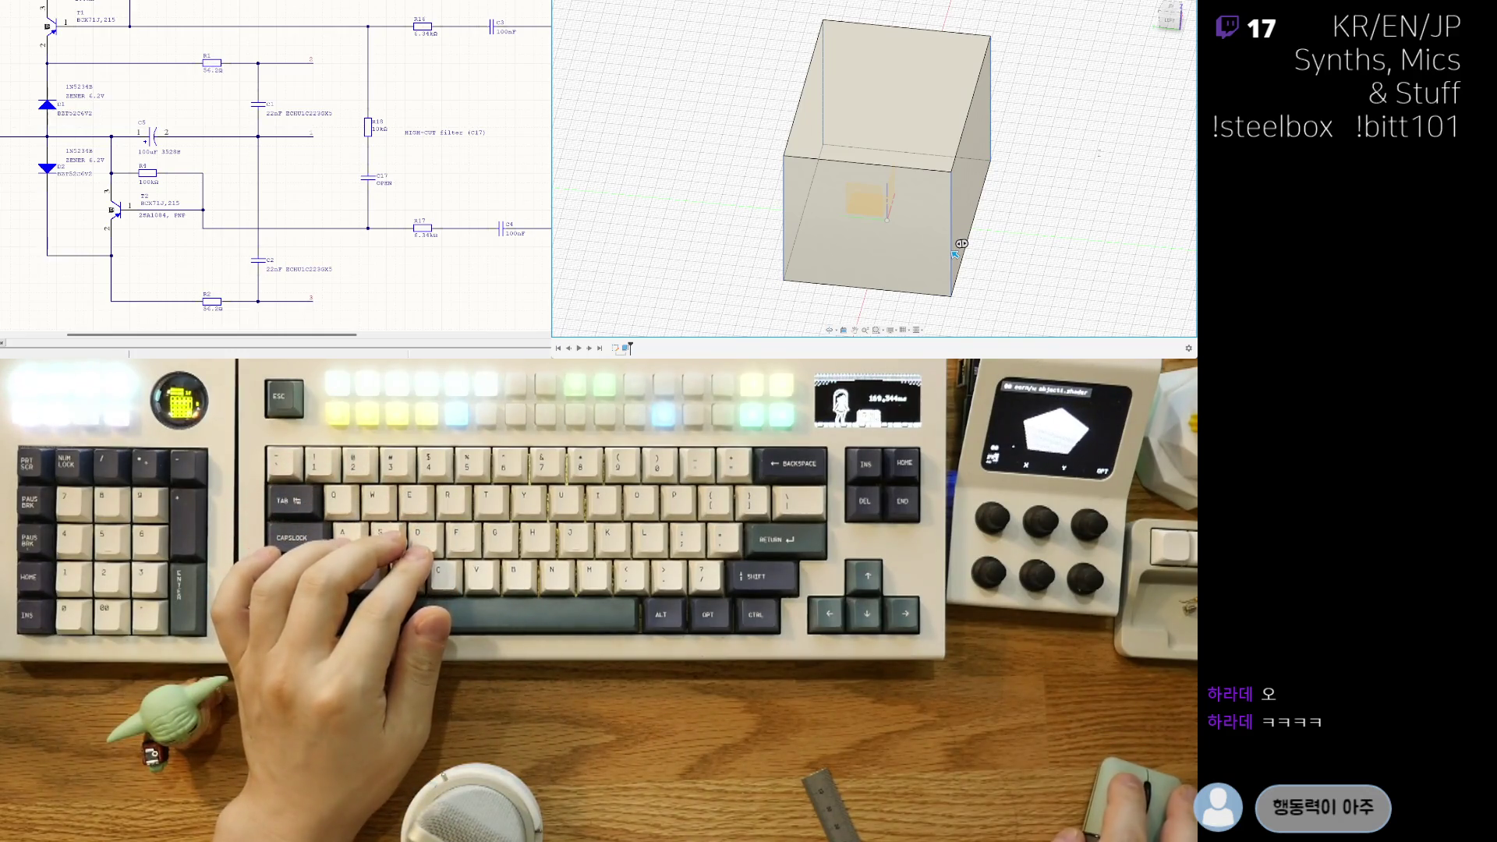
# Step: Fillet the box's four vertical edges, dragging the radius arrow to size the corner rounding
pyautogui.moveTo(955, 254); pyautogui.dragTo(948, 248)
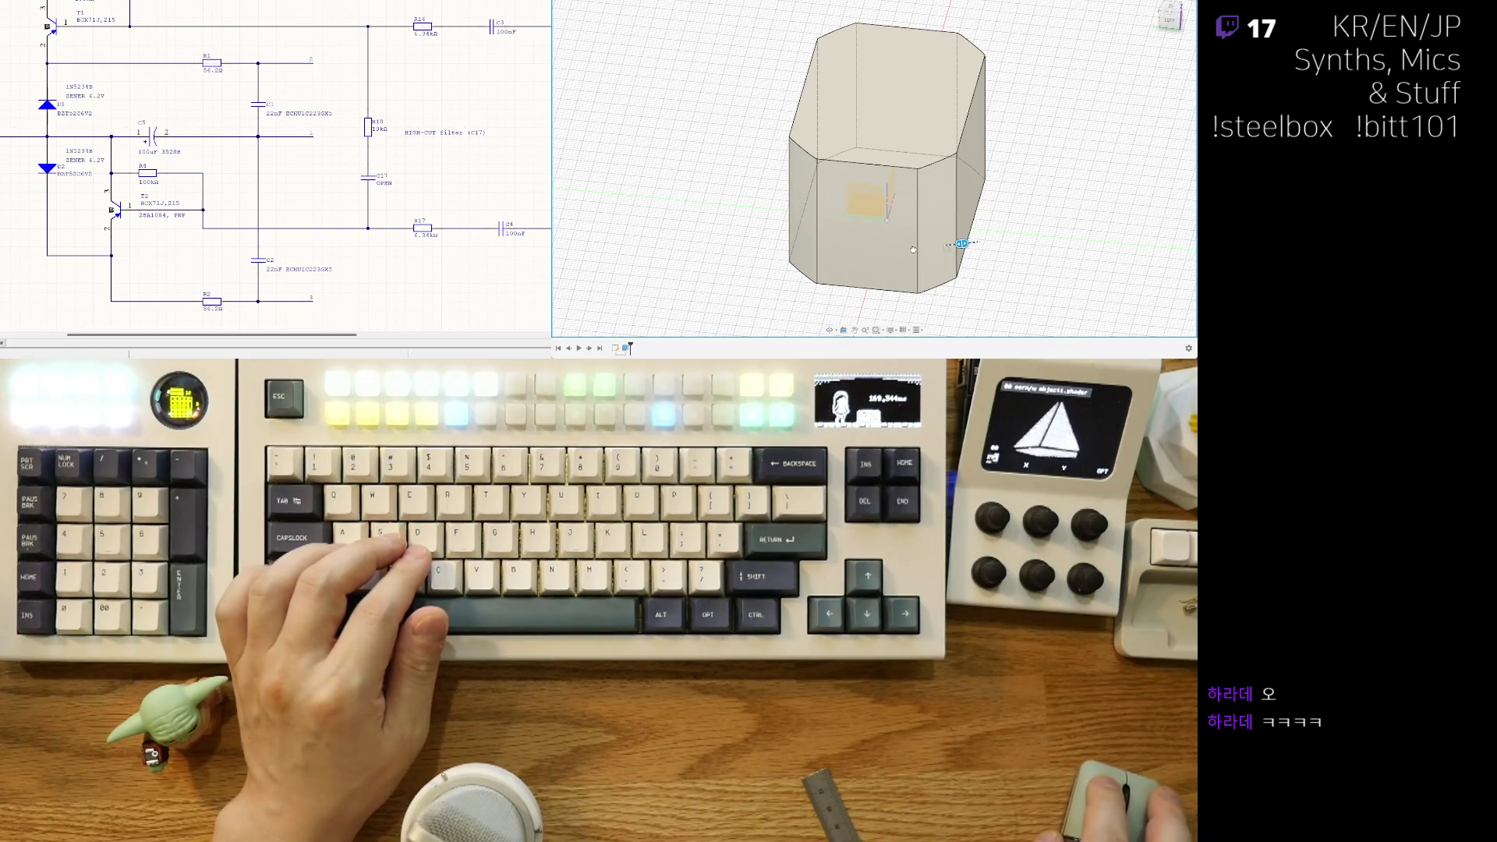
pyautogui.moveTo(948, 245); pyautogui.dragTo(943, 245)
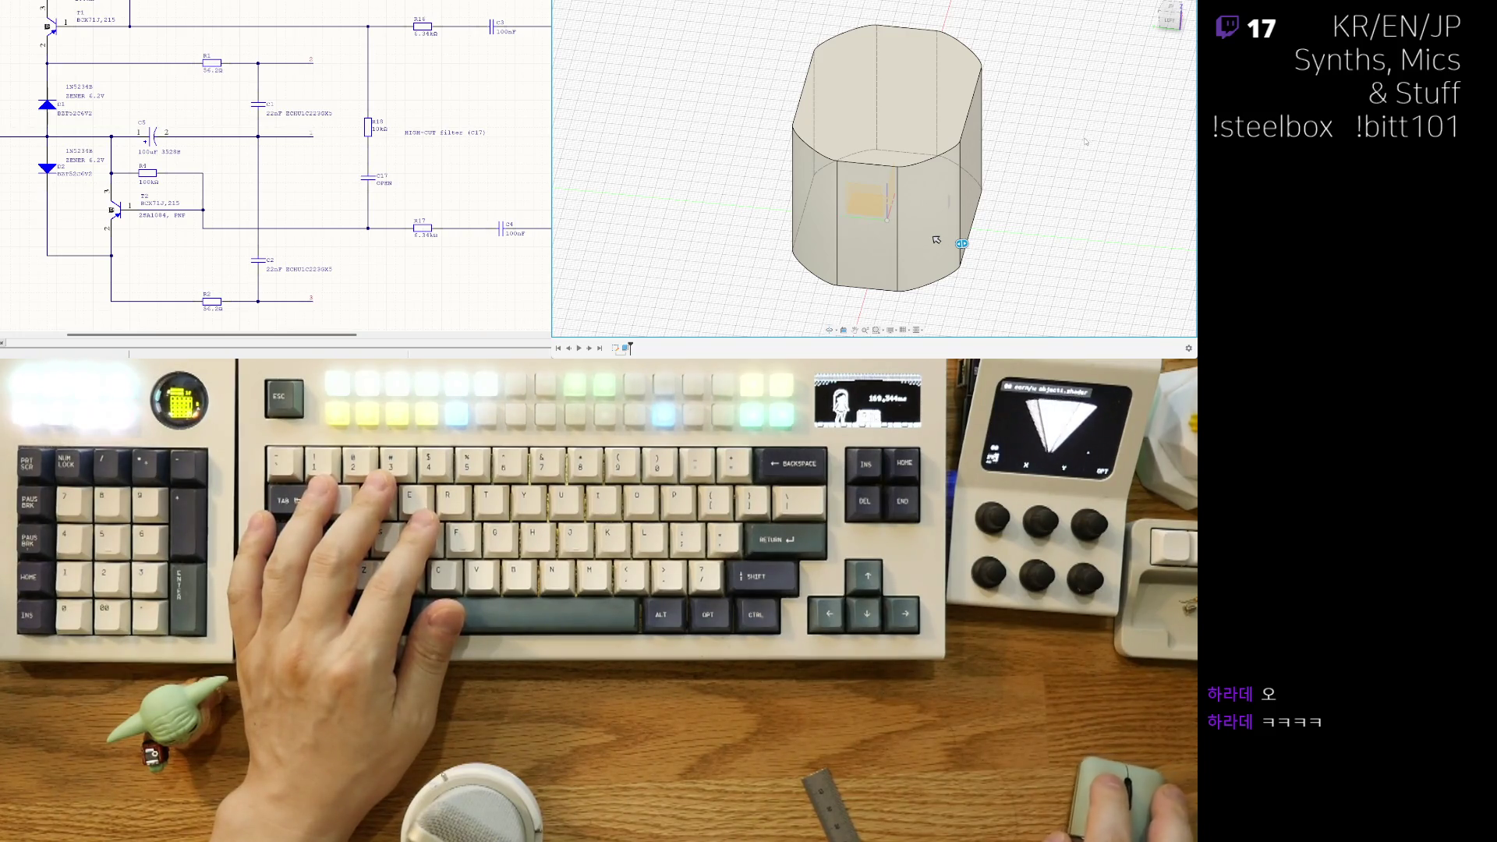
pyautogui.moveTo(936, 241); pyautogui.dragTo(918, 242)
pyautogui.moveTo(925, 245)
pyautogui.keyDown('shift'); pyautogui.mouseDown(button='middle')
pyautogui.moveTo(862, 167)
pyautogui.moveTo(1046, 156)
pyautogui.moveTo(900, 202)
pyautogui.moveTo(933, 223)
pyautogui.mouseUp(button='middle'); pyautogui.keyUp('shift')
pyautogui.moveTo(934, 223); pyautogui.dragTo(931, 207)
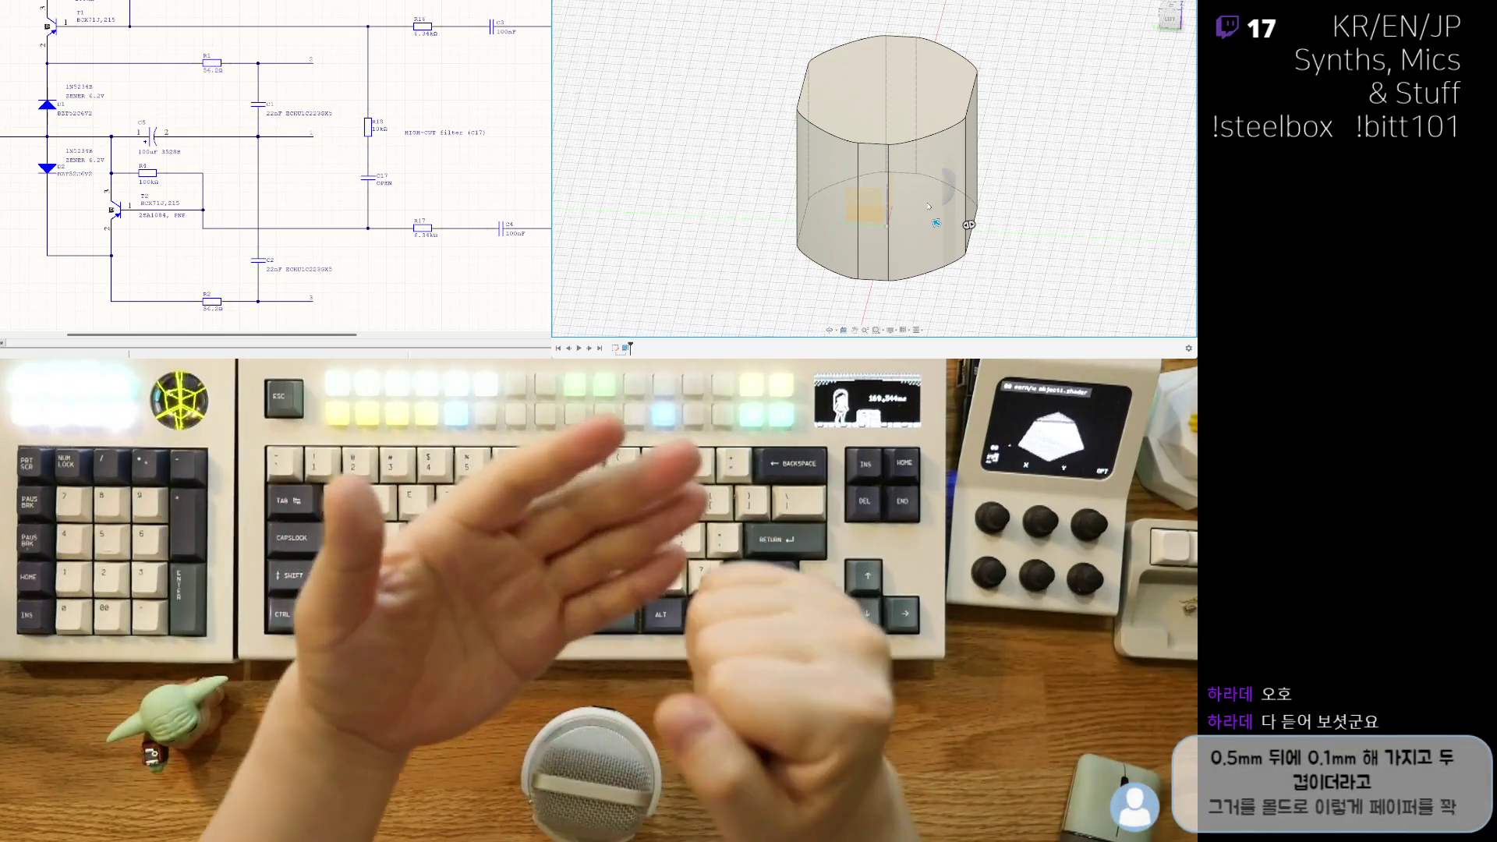
pyautogui.moveTo(969, 225)
pyautogui.keyDown('shift'); pyautogui.mouseDown(button='middle')
pyautogui.moveTo(1021, 225)
pyautogui.moveTo(1046, 148)
pyautogui.moveTo(909, 246)
pyautogui.mouseUp(button='middle'); pyautogui.keyUp('shift')
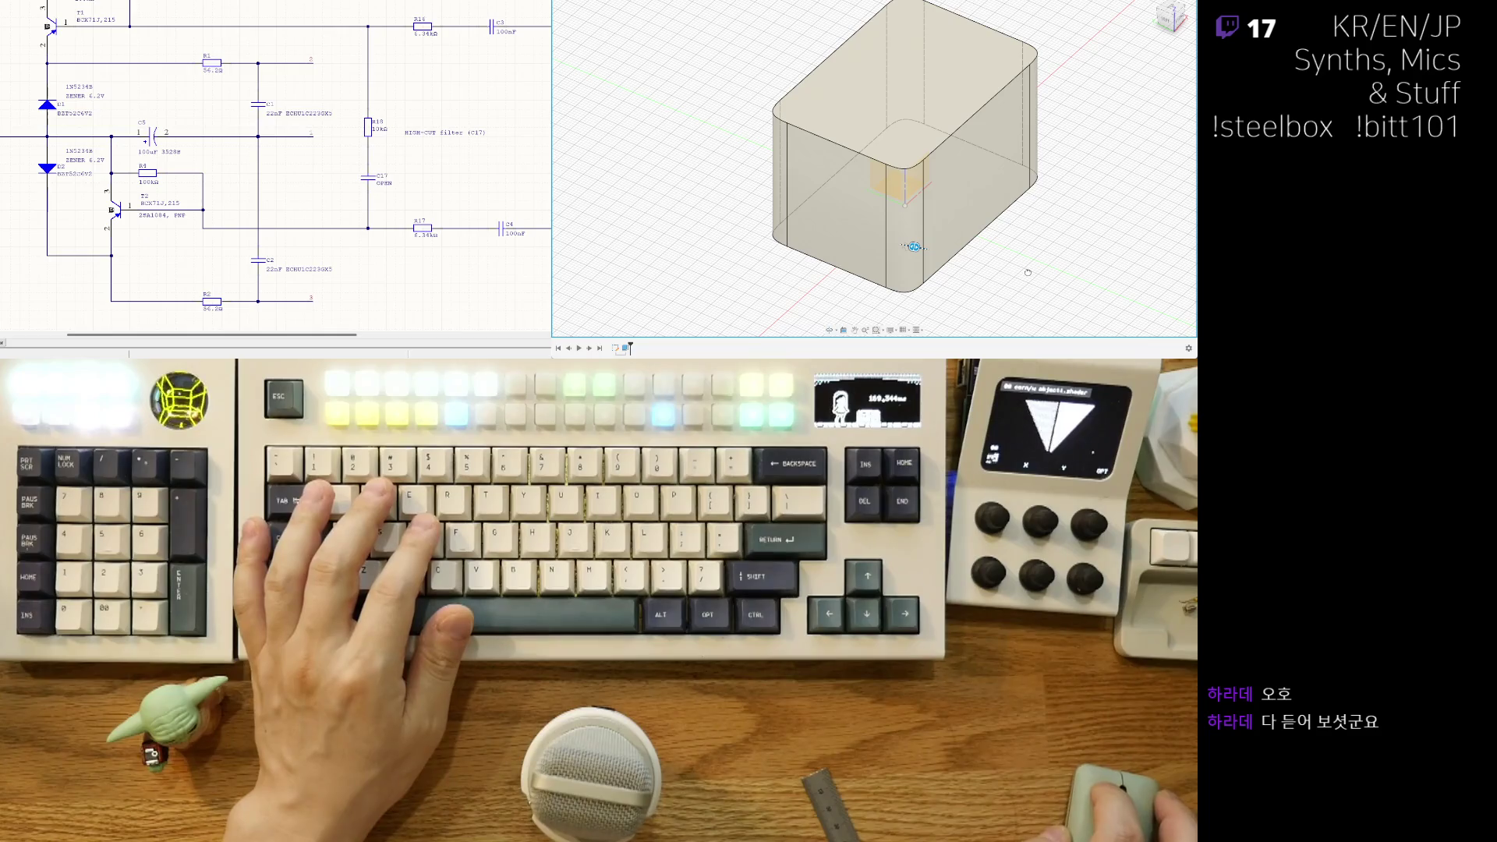
# Step: Drag the vertical-edge fillet radius larger until the box's corners form a stadium-like rounded rectangle
pyautogui.moveTo(905, 245)
pyautogui.keyDown('shift'); pyautogui.mouseDown(button='middle')
pyautogui.moveTo(877, 272)
pyautogui.moveTo(937, 260)
pyautogui.moveTo(928, 277)
pyautogui.moveTo(914, 262)
pyautogui.mouseUp(button='middle'); pyautogui.keyUp('shift')
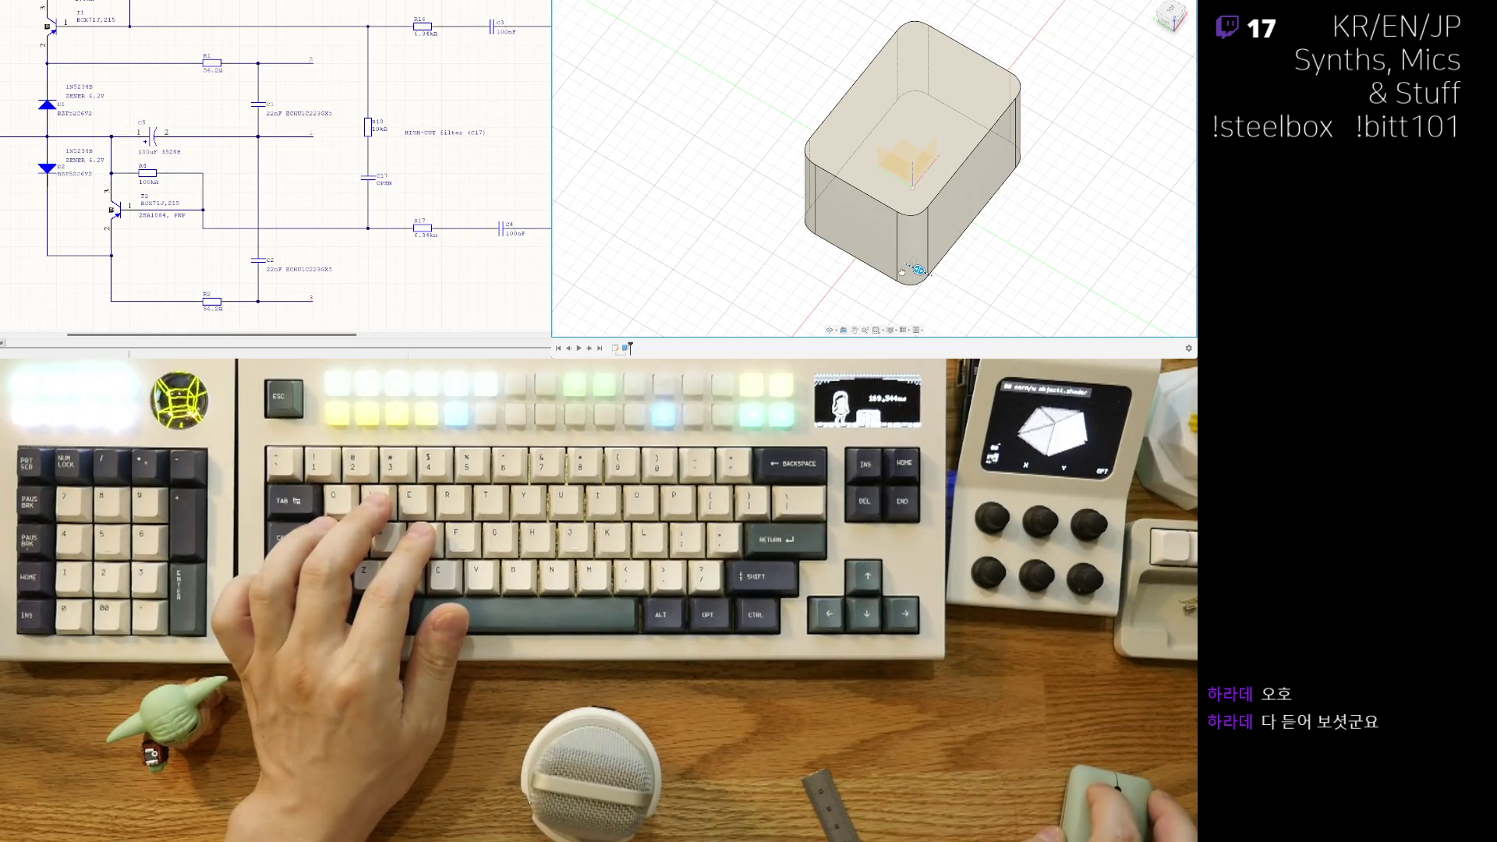
pyautogui.moveTo(915, 263)
pyautogui.keyDown('shift'); pyautogui.mouseDown(button='middle')
pyautogui.moveTo(1016, 234)
pyautogui.moveTo(973, 252)
pyautogui.mouseUp(button='middle'); pyautogui.keyUp('shift')
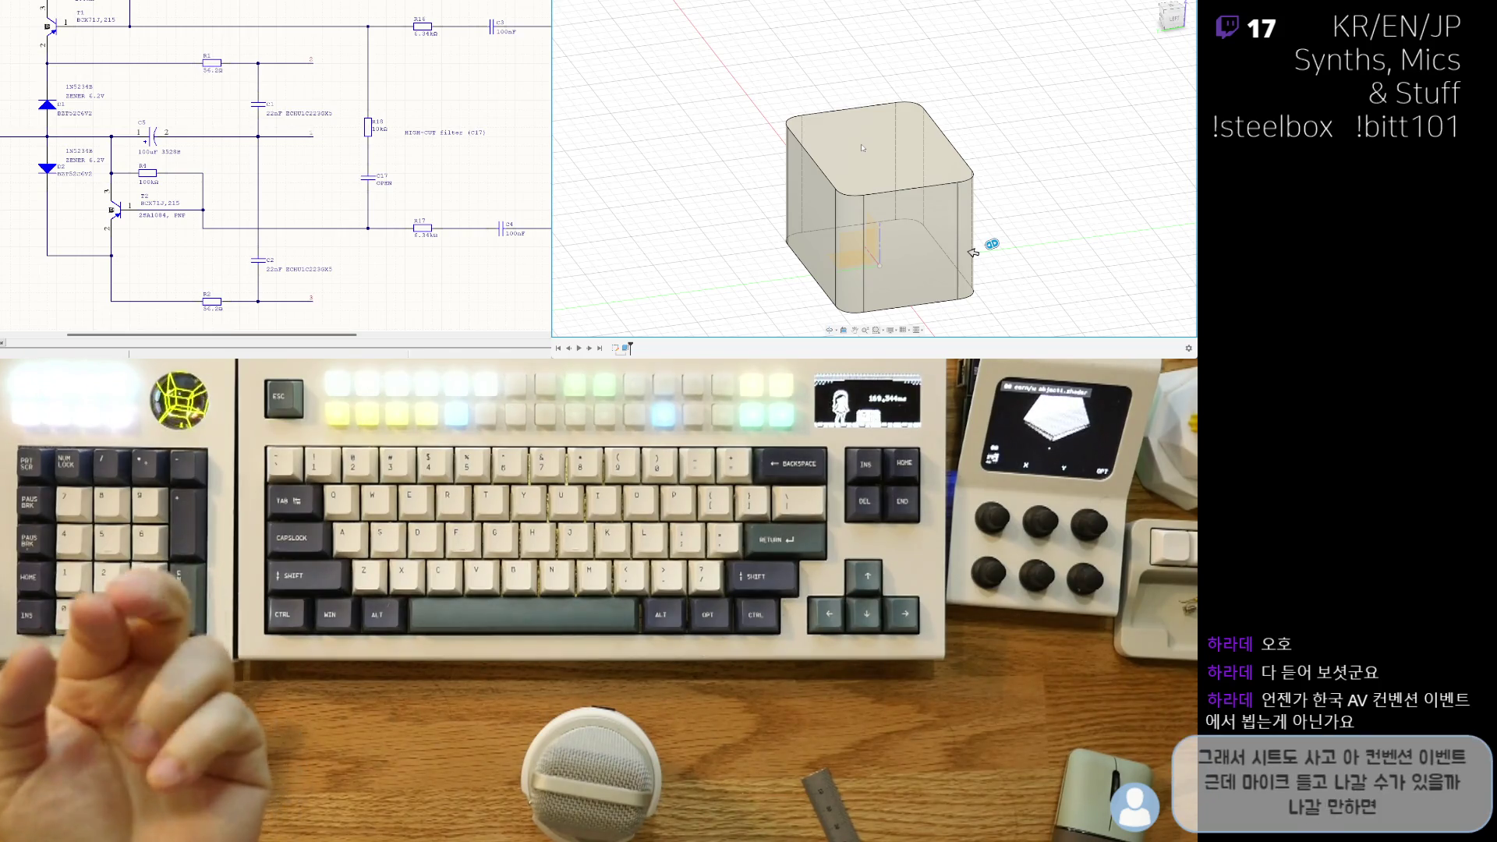
pyautogui.moveTo(973, 252)
pyautogui.keyDown('shift'); pyautogui.mouseDown(button='middle')
pyautogui.moveTo(987, 191)
pyautogui.moveTo(975, 264)
pyautogui.moveTo(973, 194)
pyautogui.moveTo(967, 238)
pyautogui.mouseUp(button='middle'); pyautogui.keyUp('shift')
pyautogui.moveTo(967, 238); pyautogui.dragTo(945, 227)
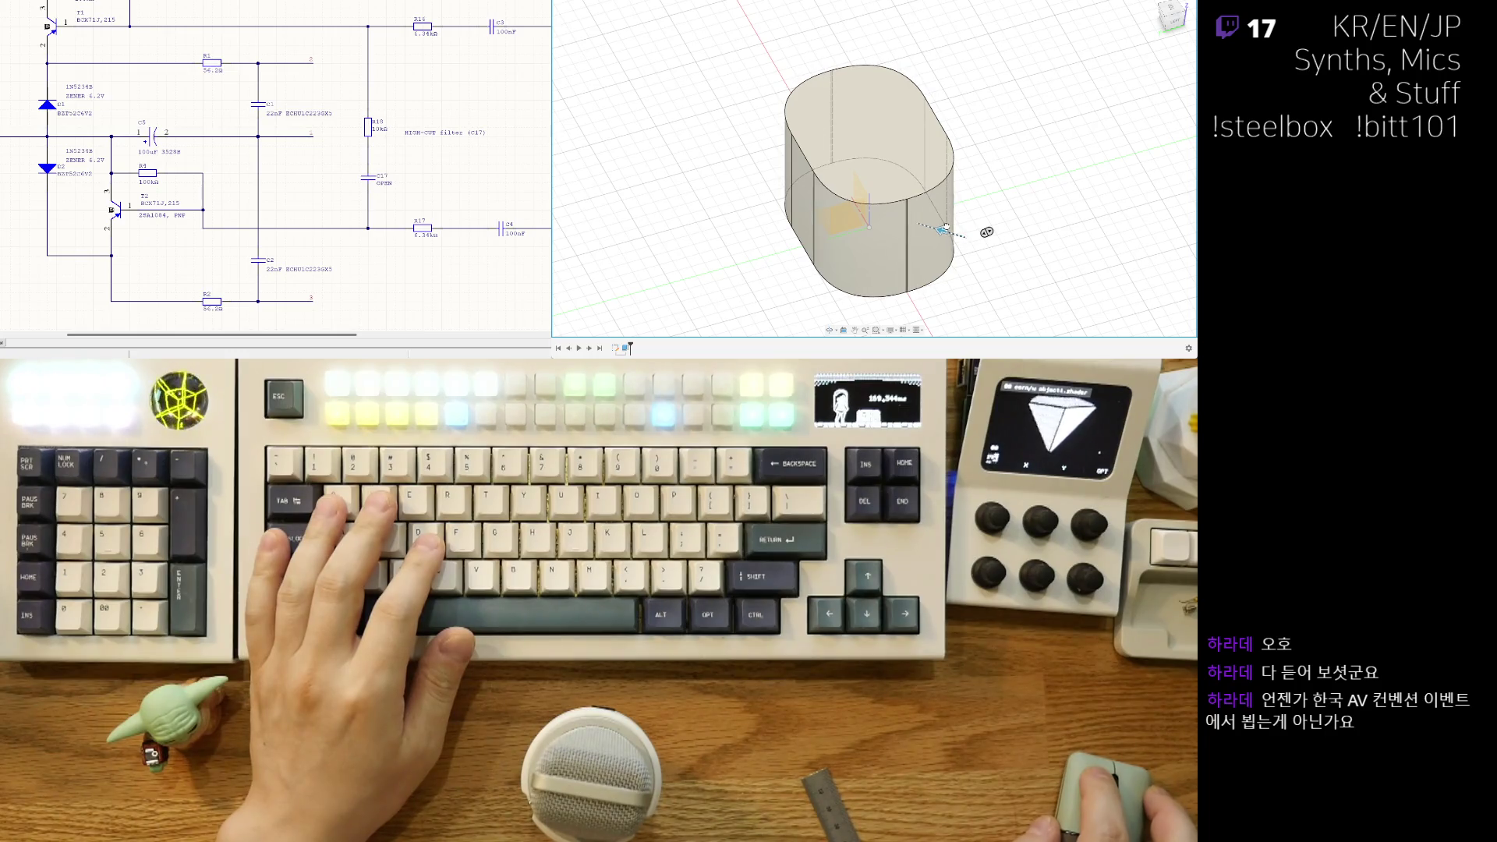
pyautogui.moveTo(986, 231)
pyautogui.keyDown('shift'); pyautogui.mouseDown(button='middle')
pyautogui.moveTo(1005, 206)
pyautogui.moveTo(798, 281)
pyautogui.mouseUp(button='middle'); pyautogui.keyUp('shift')
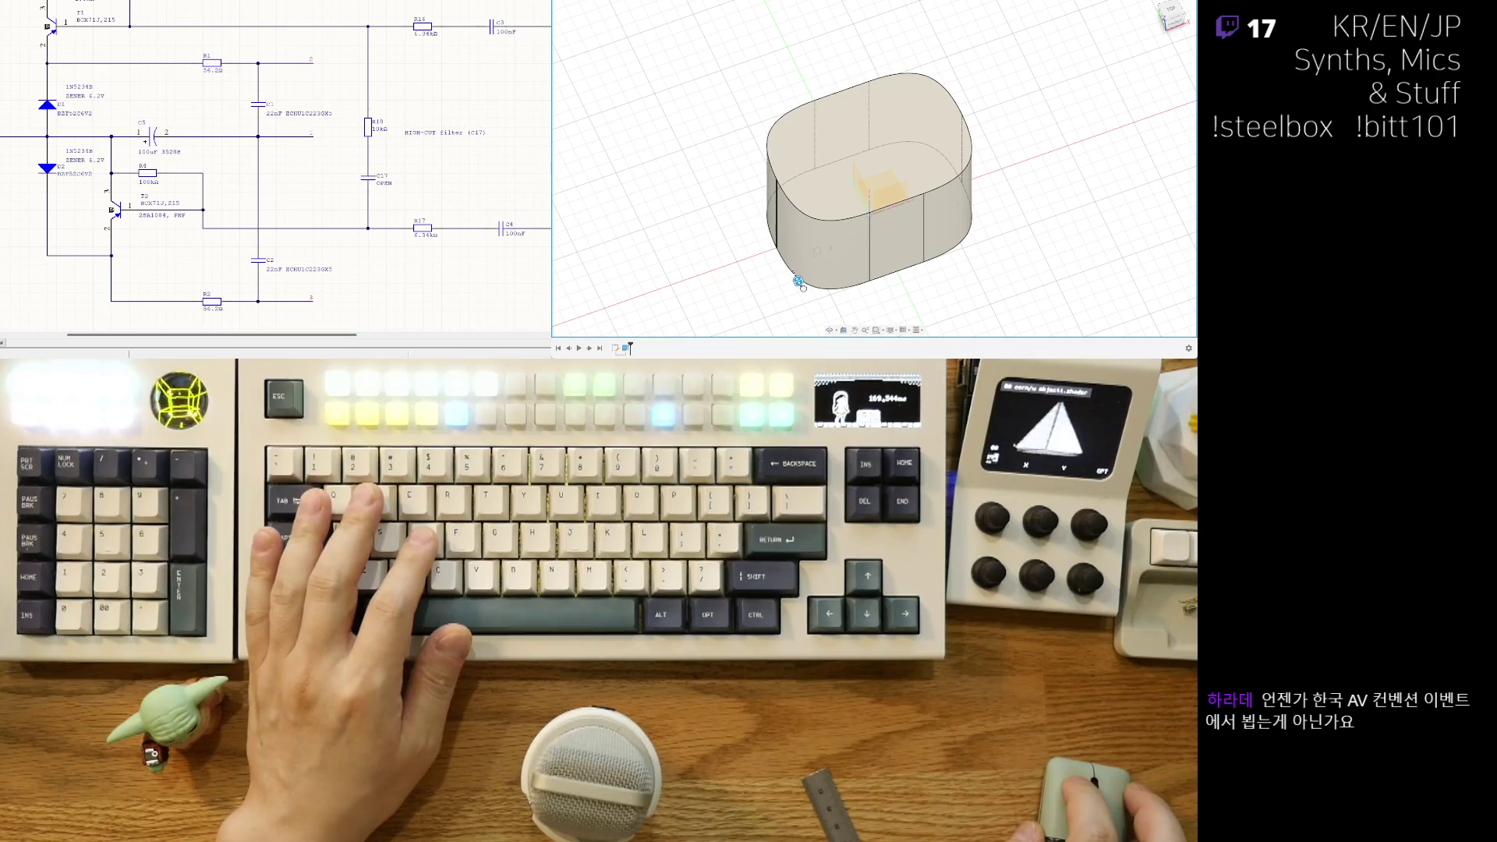
pyautogui.moveTo(817, 252)
pyautogui.keyDown('shift'); pyautogui.mouseDown(button='middle')
pyautogui.moveTo(946, 202)
pyautogui.moveTo(953, 214)
pyautogui.moveTo(956, 180)
pyautogui.mouseUp(button='middle'); pyautogui.keyUp('shift')
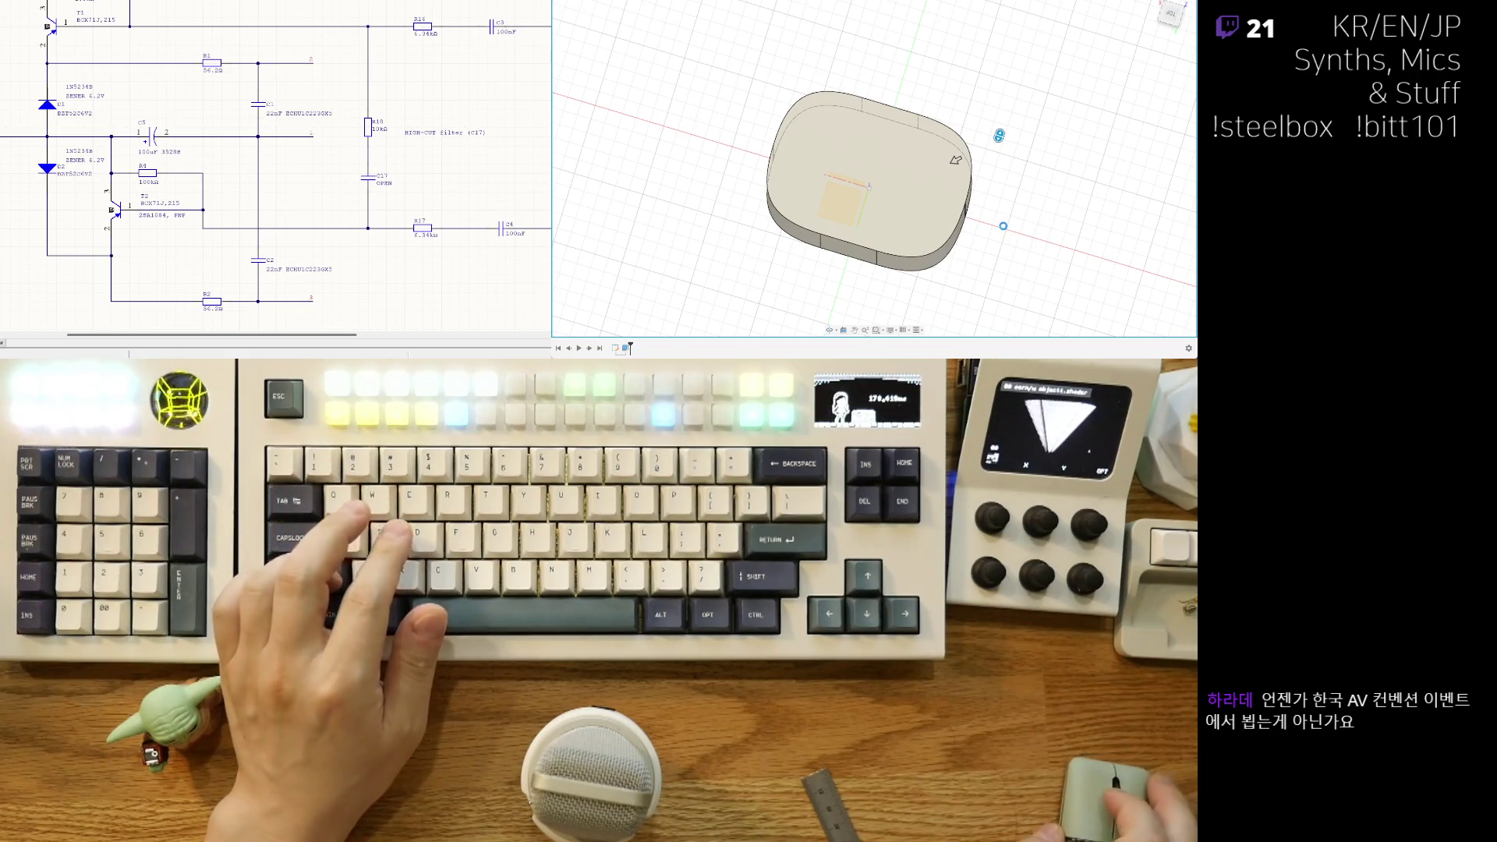
pyautogui.moveTo(957, 160)
pyautogui.keyDown('shift'); pyautogui.mouseDown(button='middle')
pyautogui.moveTo(918, 211)
pyautogui.moveTo(936, 176)
pyautogui.mouseUp(button='middle'); pyautogui.keyUp('shift')
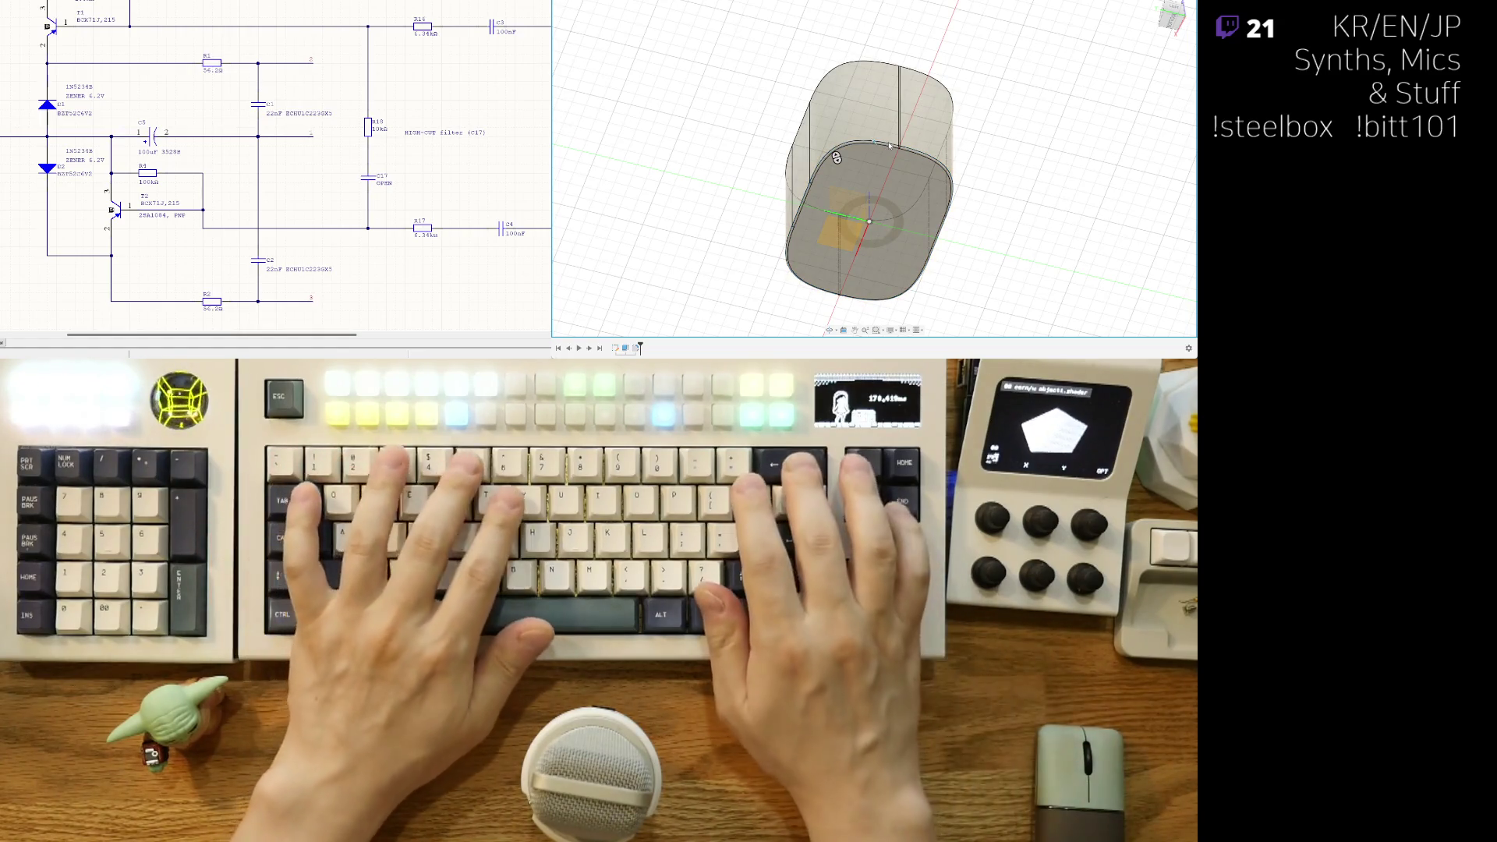
pyautogui.moveTo(889, 145)
pyautogui.keyDown('shift'); pyautogui.mouseDown(button='middle')
pyautogui.moveTo(896, 273)
pyautogui.moveTo(886, 247)
pyautogui.moveTo(943, 264)
pyautogui.moveTo(950, 234)
pyautogui.mouseUp(button='middle'); pyautogui.keyUp('shift')
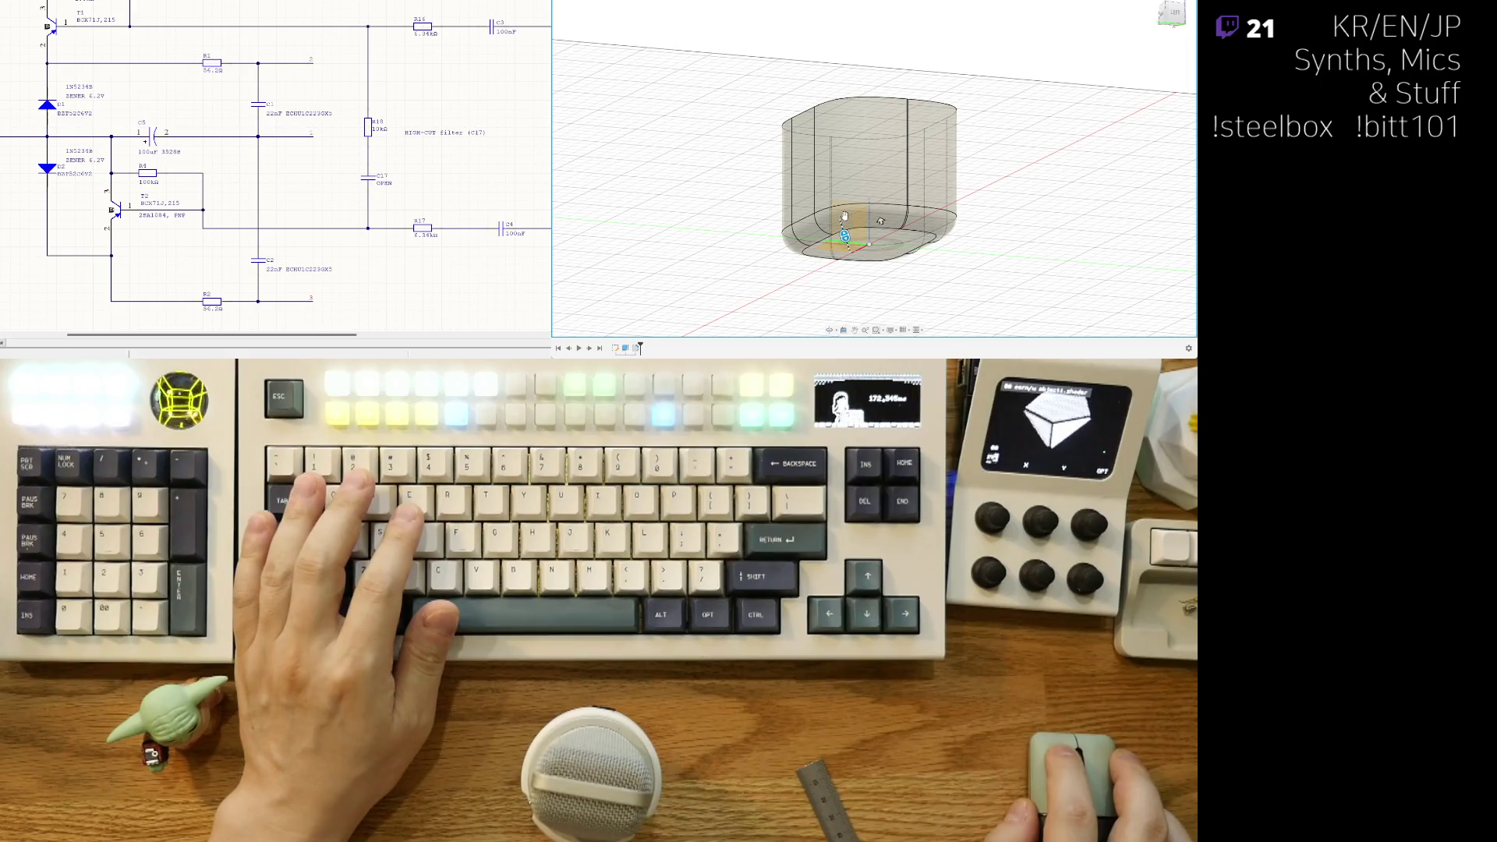
pyautogui.moveTo(845, 216)
pyautogui.keyDown('shift'); pyautogui.mouseDown(button='middle')
pyautogui.moveTo(799, 250)
pyautogui.moveTo(766, 248)
pyautogui.mouseUp(button='middle'); pyautogui.keyUp('shift')
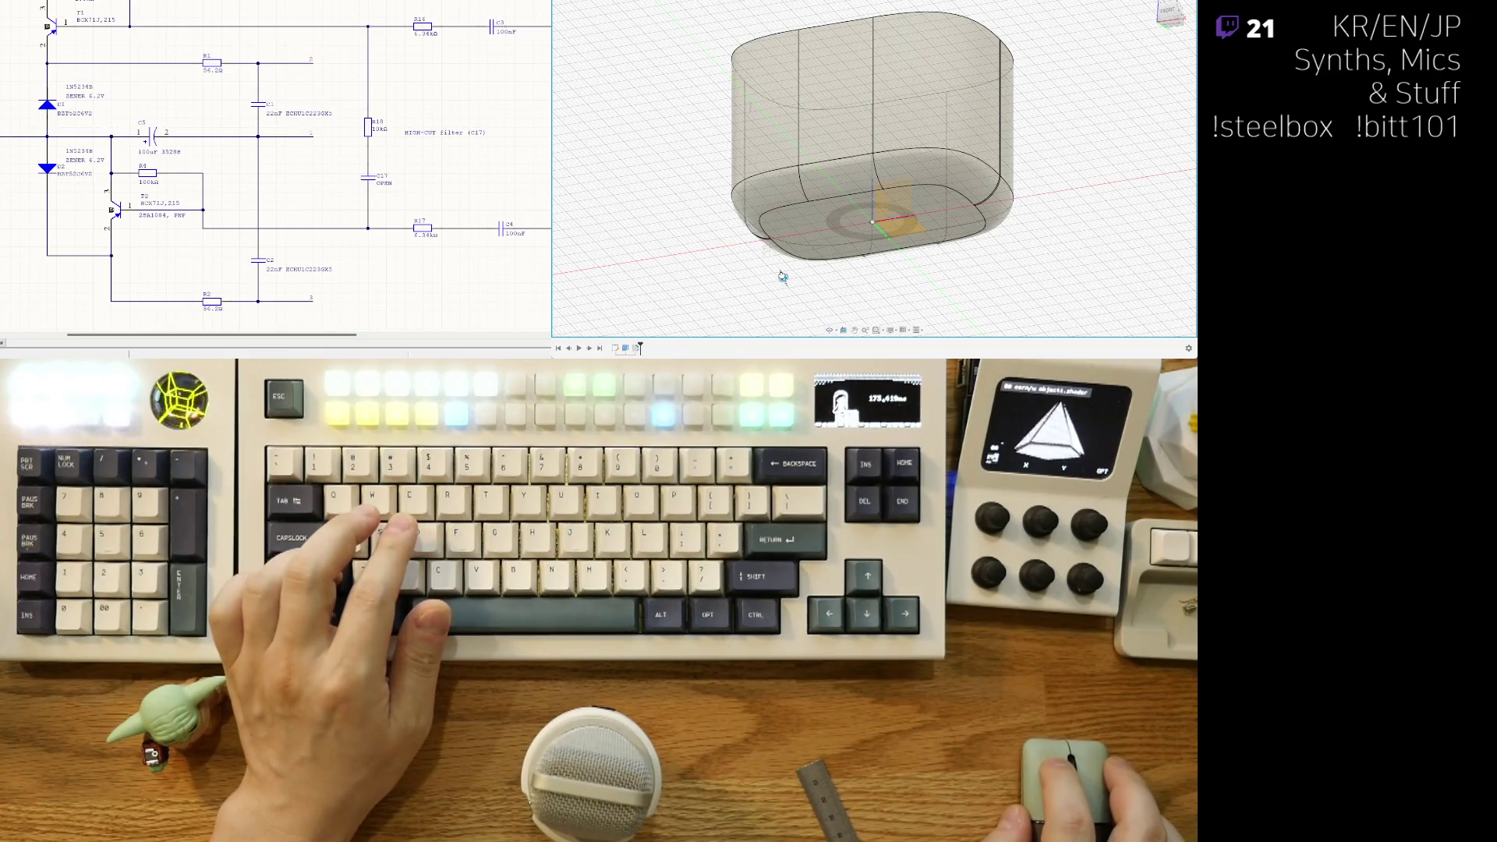
pyautogui.keyDown('shift'); pyautogui.moveTo(766, 248); pyautogui.dragTo(781, 239, button='middle'); pyautogui.keyUp('shift')
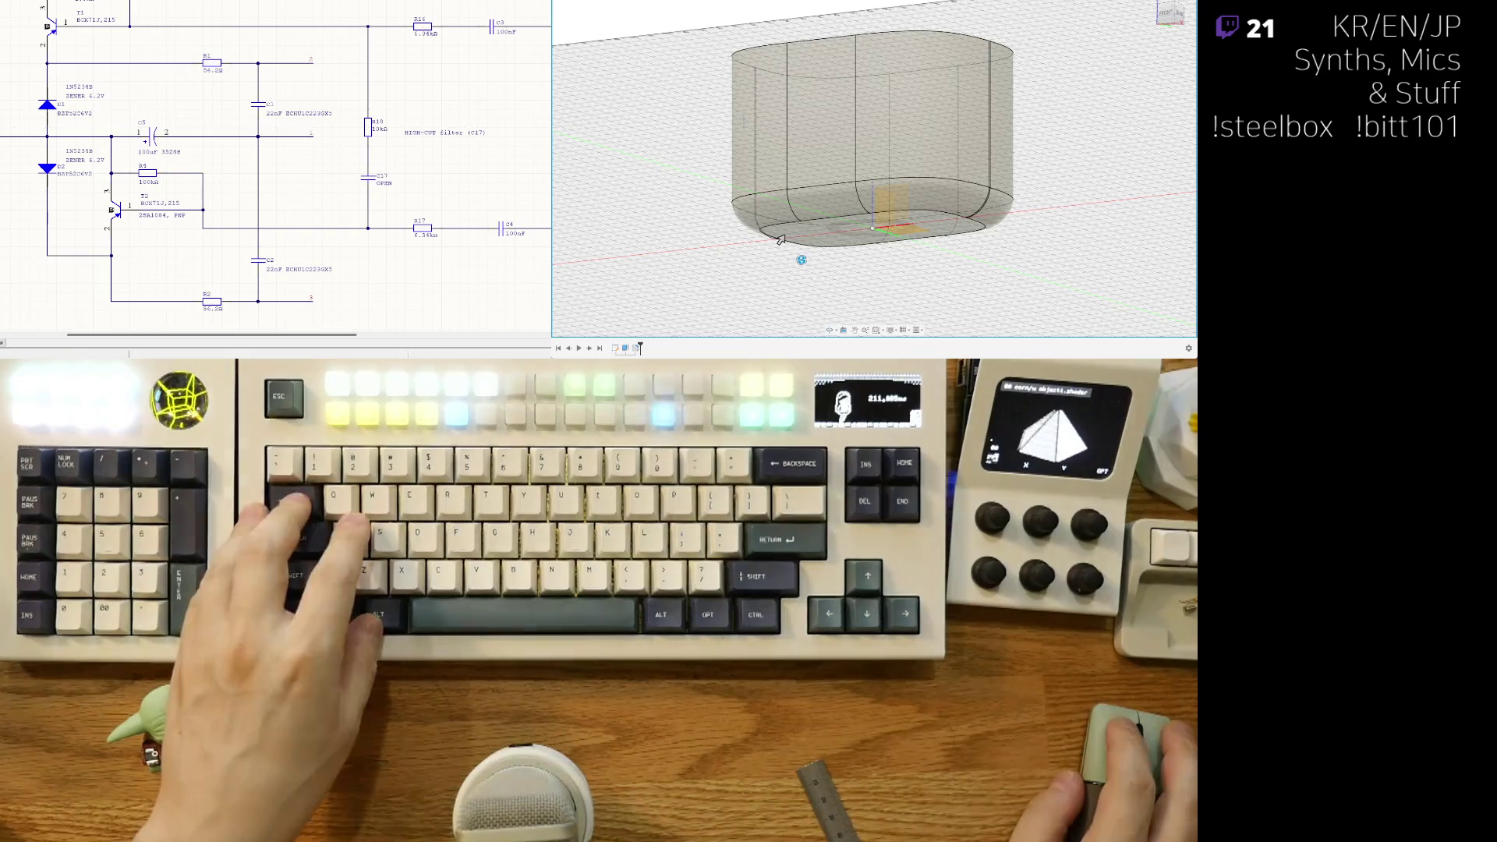
pyautogui.moveTo(781, 240); pyautogui.dragTo(778, 244)
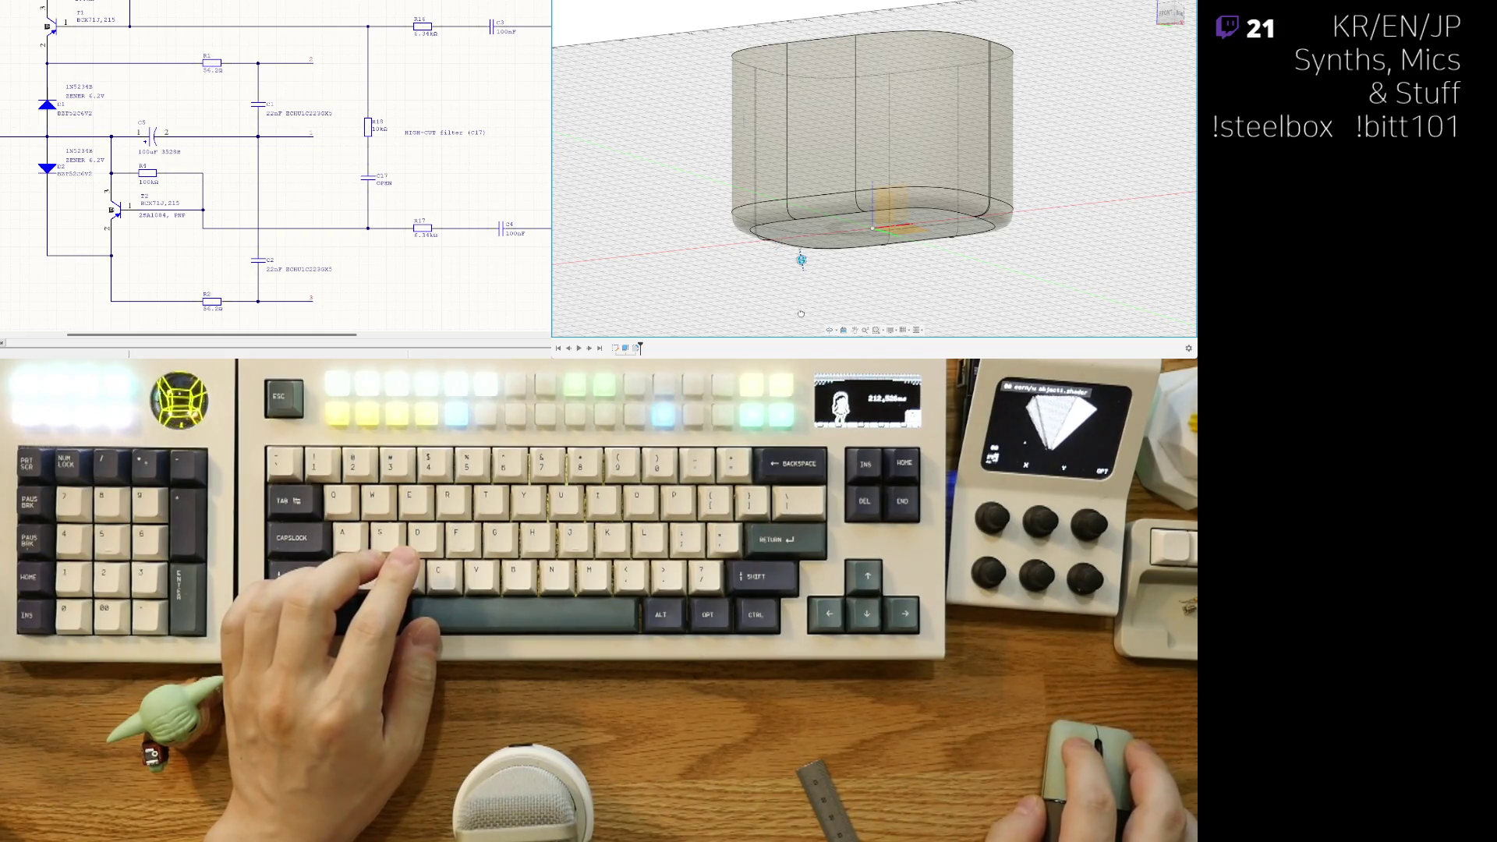
pyautogui.moveTo(778, 244)
pyautogui.keyDown('shift'); pyautogui.mouseDown(button='middle')
pyautogui.moveTo(738, 242)
pyautogui.moveTo(734, 226)
pyautogui.moveTo(733, 263)
pyautogui.mouseUp(button='middle'); pyautogui.keyUp('shift')
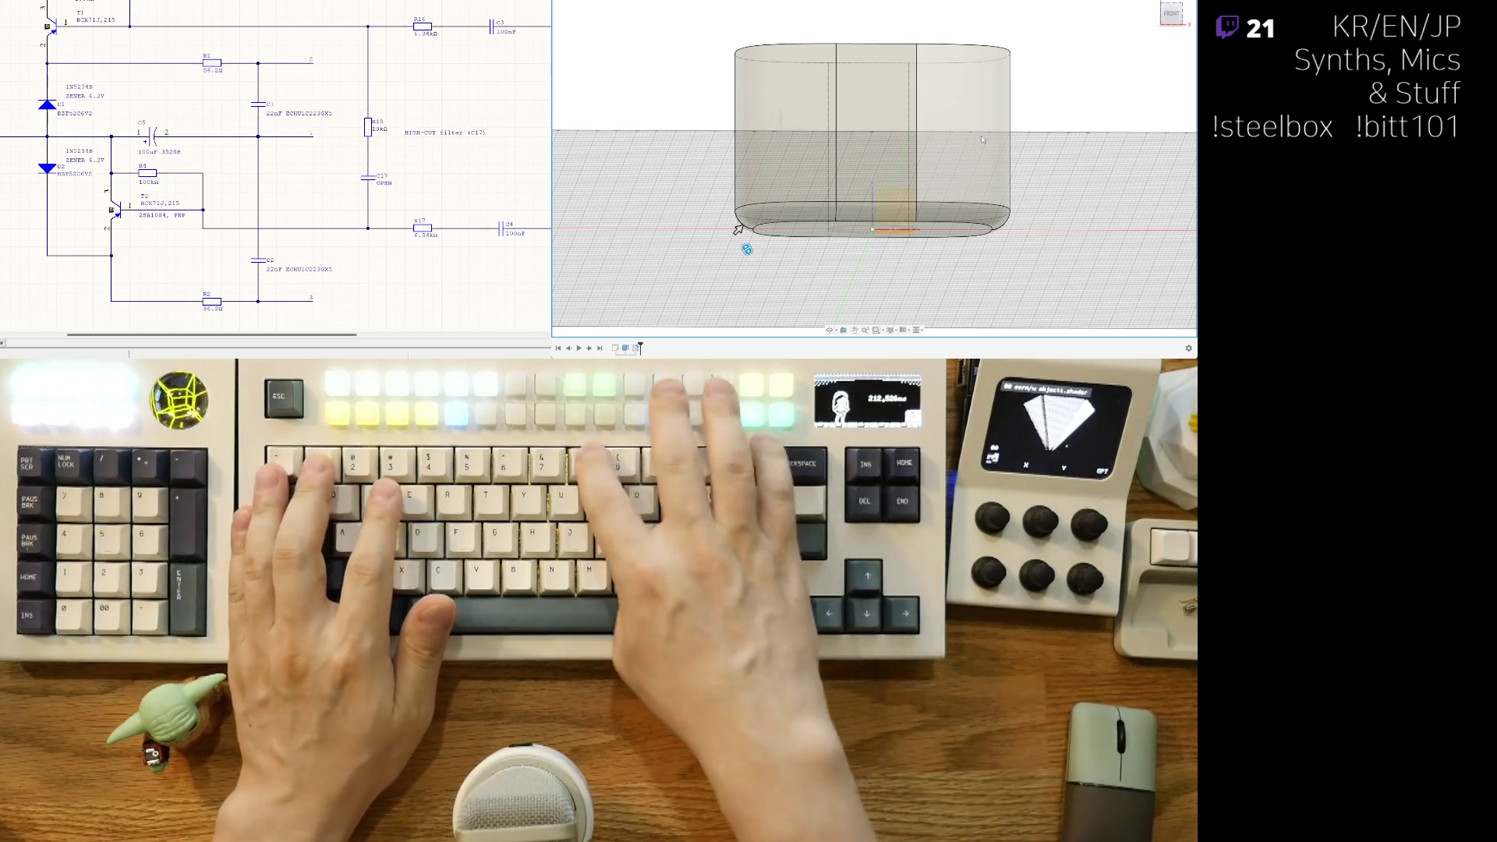
pyautogui.moveTo(969, 261)
pyautogui.keyDown('shift'); pyautogui.mouseDown(button='middle')
pyautogui.moveTo(967, 234)
pyautogui.moveTo(966, 281)
pyautogui.mouseUp(button='middle'); pyautogui.keyUp('shift')
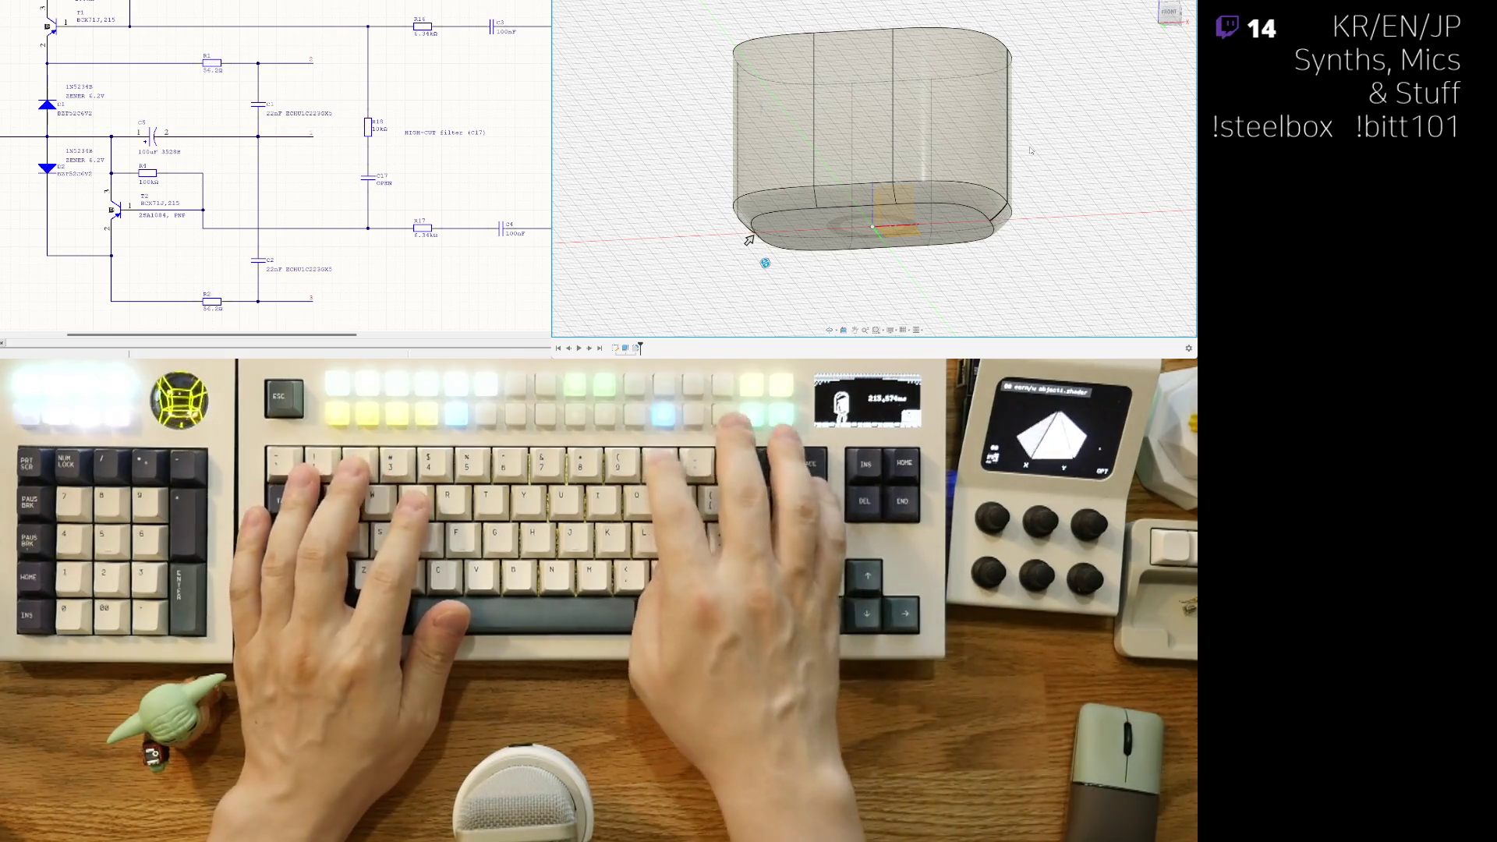
pyautogui.keyDown('shift'); pyautogui.moveTo(748, 241); pyautogui.dragTo(735, 227, button='middle'); pyautogui.keyUp('shift')
pyautogui.keyDown('shift'); pyautogui.moveTo(866, 257); pyautogui.dragTo(864, 253, button='middle'); pyautogui.keyUp('shift')
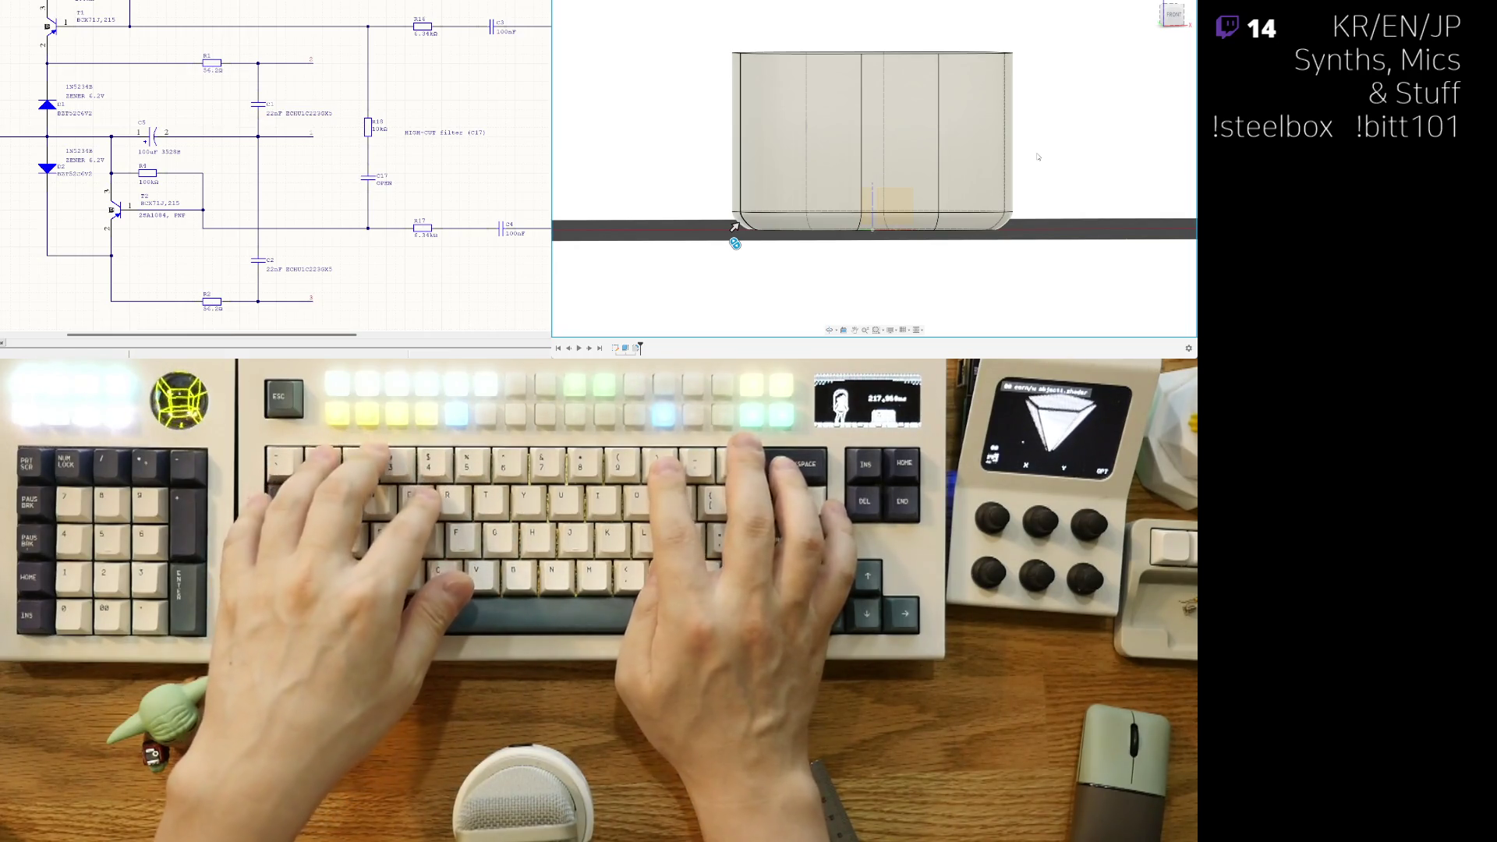
pyautogui.moveTo(1038, 157)
pyautogui.keyDown('shift'); pyautogui.mouseDown(button='middle')
pyautogui.moveTo(734, 206)
pyautogui.moveTo(732, 234)
pyautogui.moveTo(736, 222)
pyautogui.moveTo(775, 242)
pyautogui.moveTo(800, 203)
pyautogui.moveTo(809, 246)
pyautogui.mouseUp(button='middle'); pyautogui.keyUp('shift')
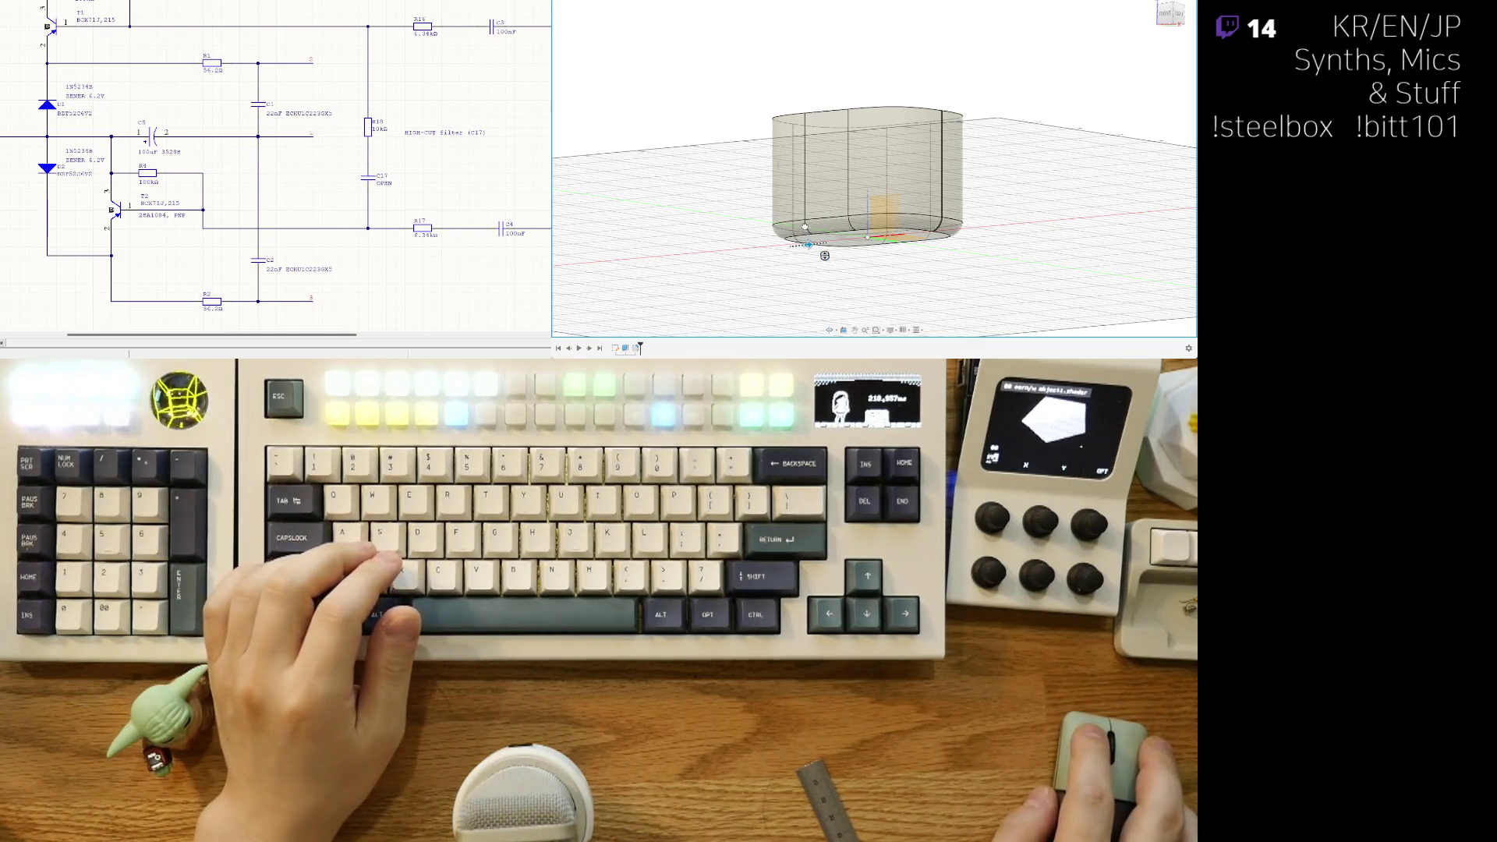
pyautogui.moveTo(797, 290)
pyautogui.keyDown('shift'); pyautogui.mouseDown(button='middle')
pyautogui.moveTo(846, 237)
pyautogui.moveTo(863, 244)
pyautogui.moveTo(850, 238)
pyautogui.mouseUp(button='middle'); pyautogui.keyUp('shift')
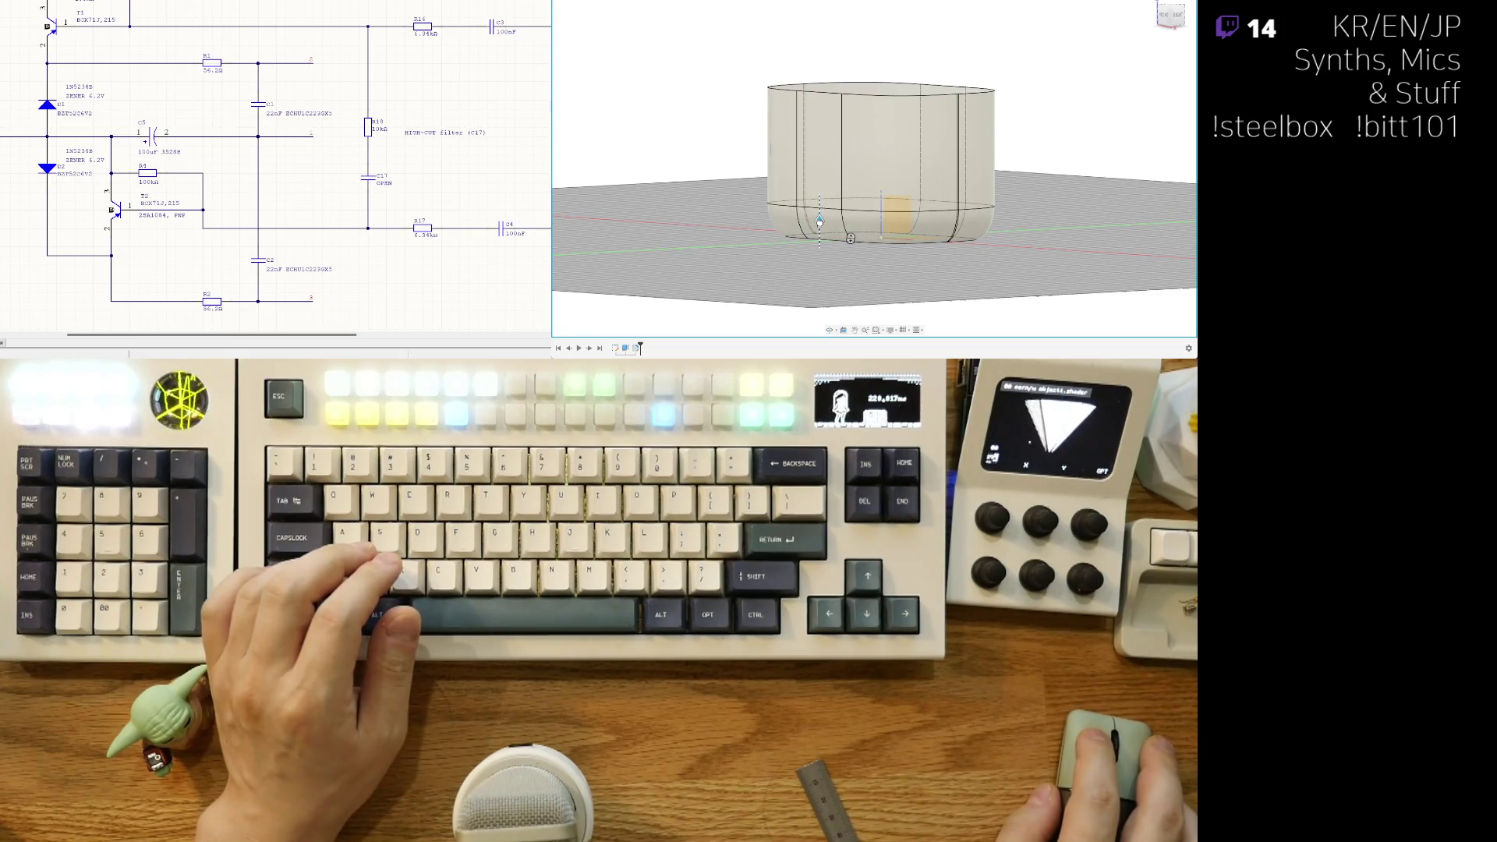
pyautogui.moveTo(848, 270)
pyautogui.keyDown('shift'); pyautogui.mouseDown(button='middle')
pyautogui.moveTo(897, 265)
pyautogui.moveTo(783, 262)
pyautogui.moveTo(791, 235)
pyautogui.moveTo(864, 255)
pyautogui.moveTo(808, 245)
pyautogui.moveTo(785, 274)
pyautogui.moveTo(851, 282)
pyautogui.moveTo(815, 296)
pyautogui.moveTo(859, 244)
pyautogui.mouseUp(button='middle'); pyautogui.keyUp('shift')
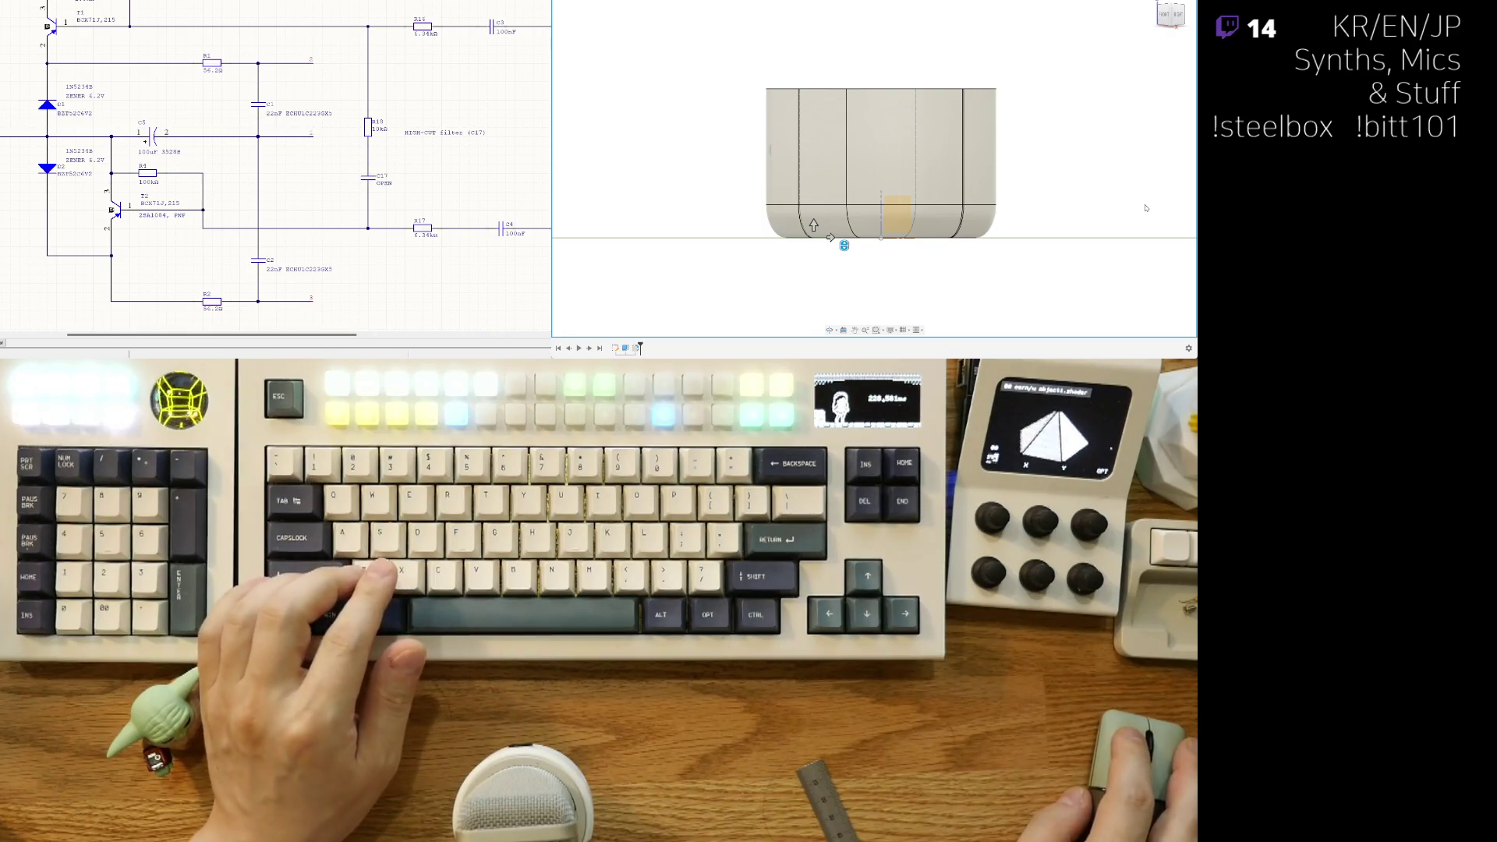
pyautogui.moveTo(967, 228)
pyautogui.keyDown('shift'); pyautogui.mouseDown(button='middle')
pyautogui.moveTo(971, 273)
pyautogui.moveTo(967, 228)
pyautogui.moveTo(982, 269)
pyautogui.moveTo(911, 273)
pyautogui.moveTo(913, 257)
pyautogui.mouseUp(button='middle'); pyautogui.keyUp('shift')
pyautogui.click(966, 262)
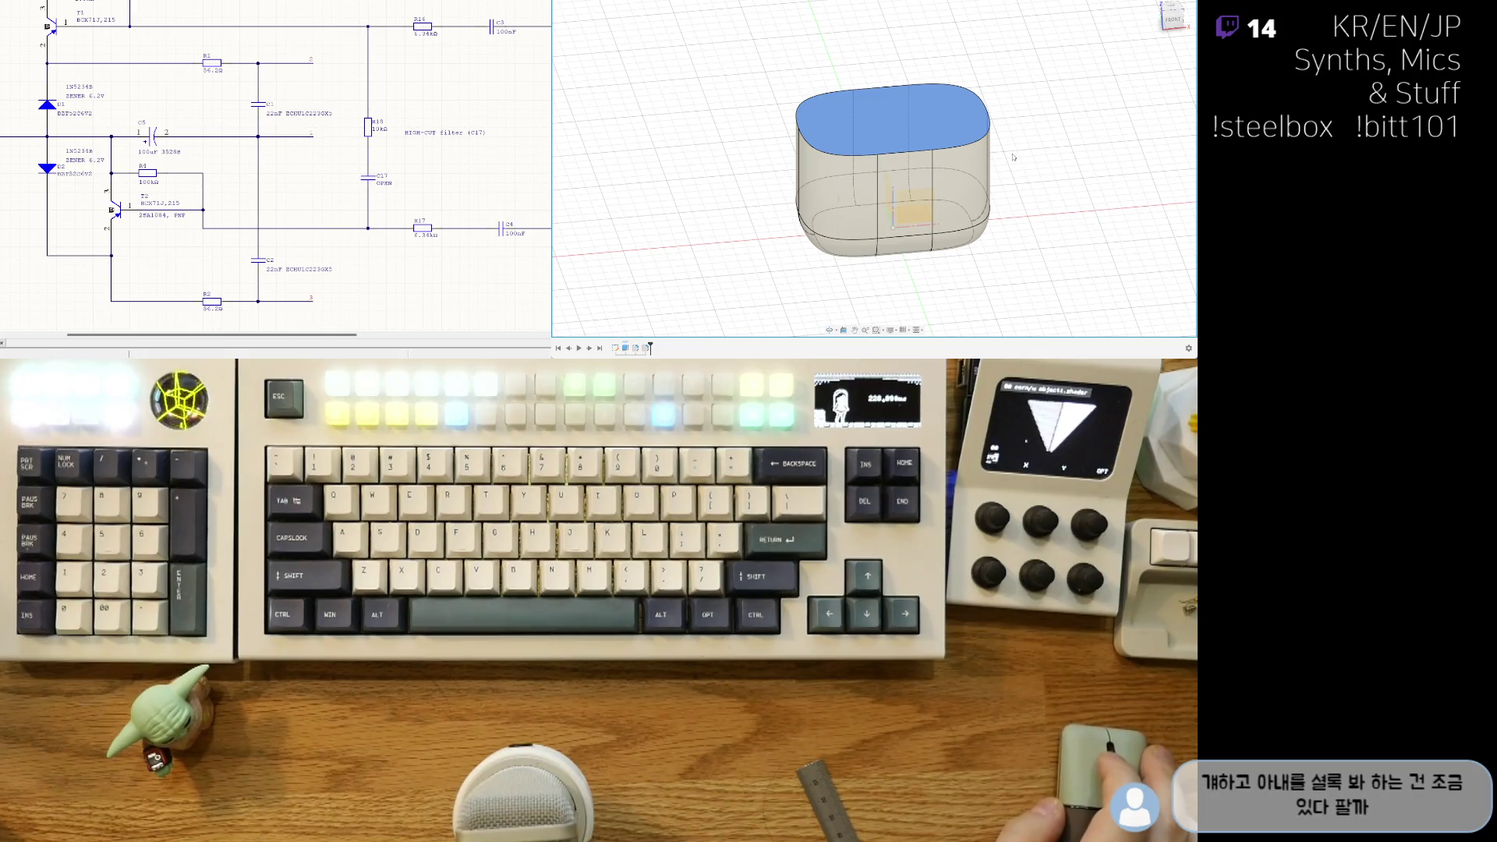
pyautogui.moveTo(1018, 152); pyautogui.dragTo(1014, 206, button='middle')
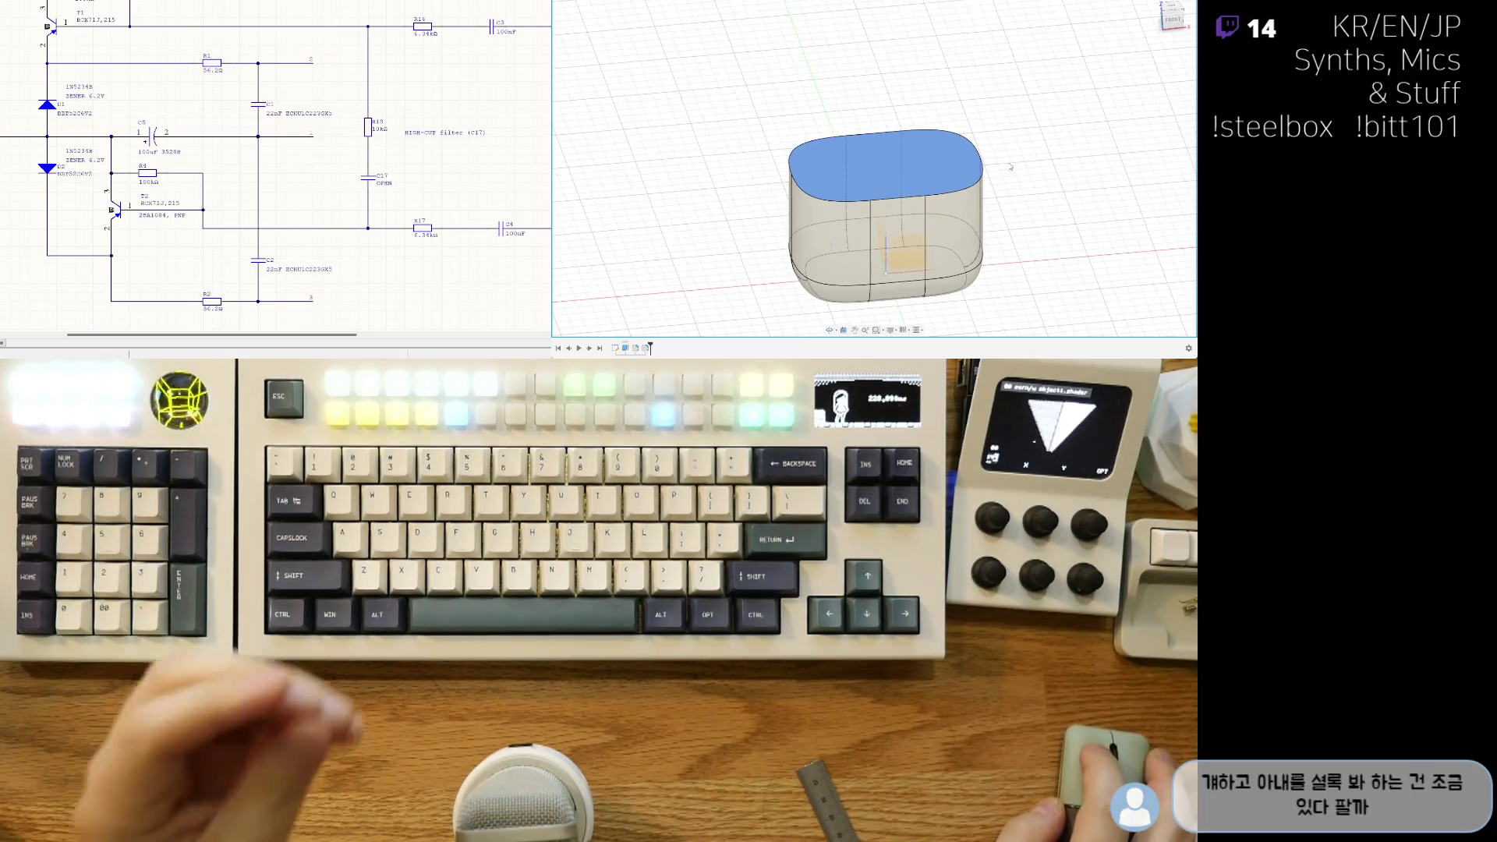
pyautogui.click(747, 148)
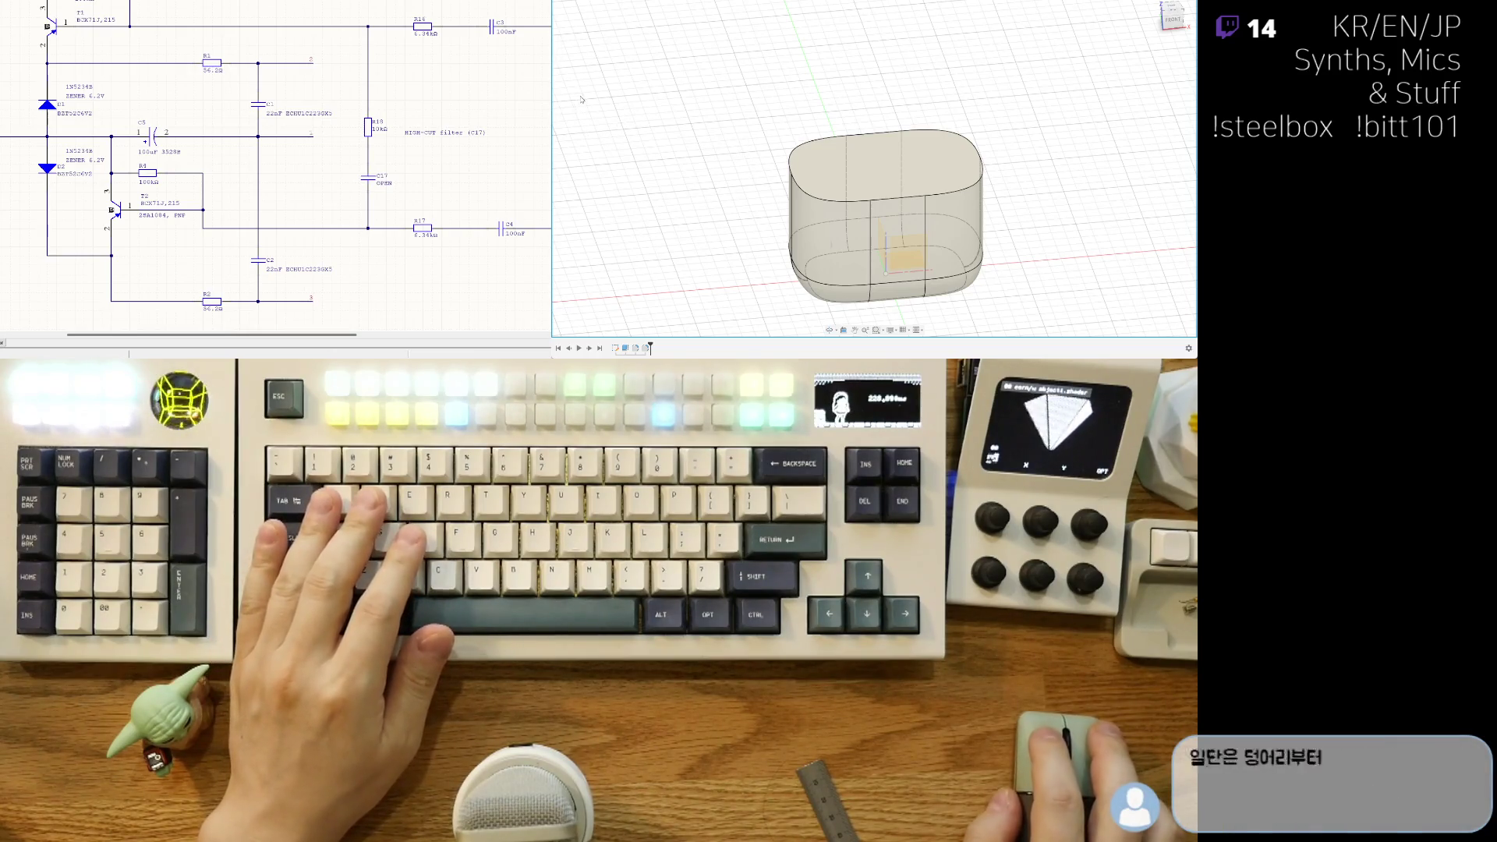
pyautogui.hotkey('ctrl', 'a')
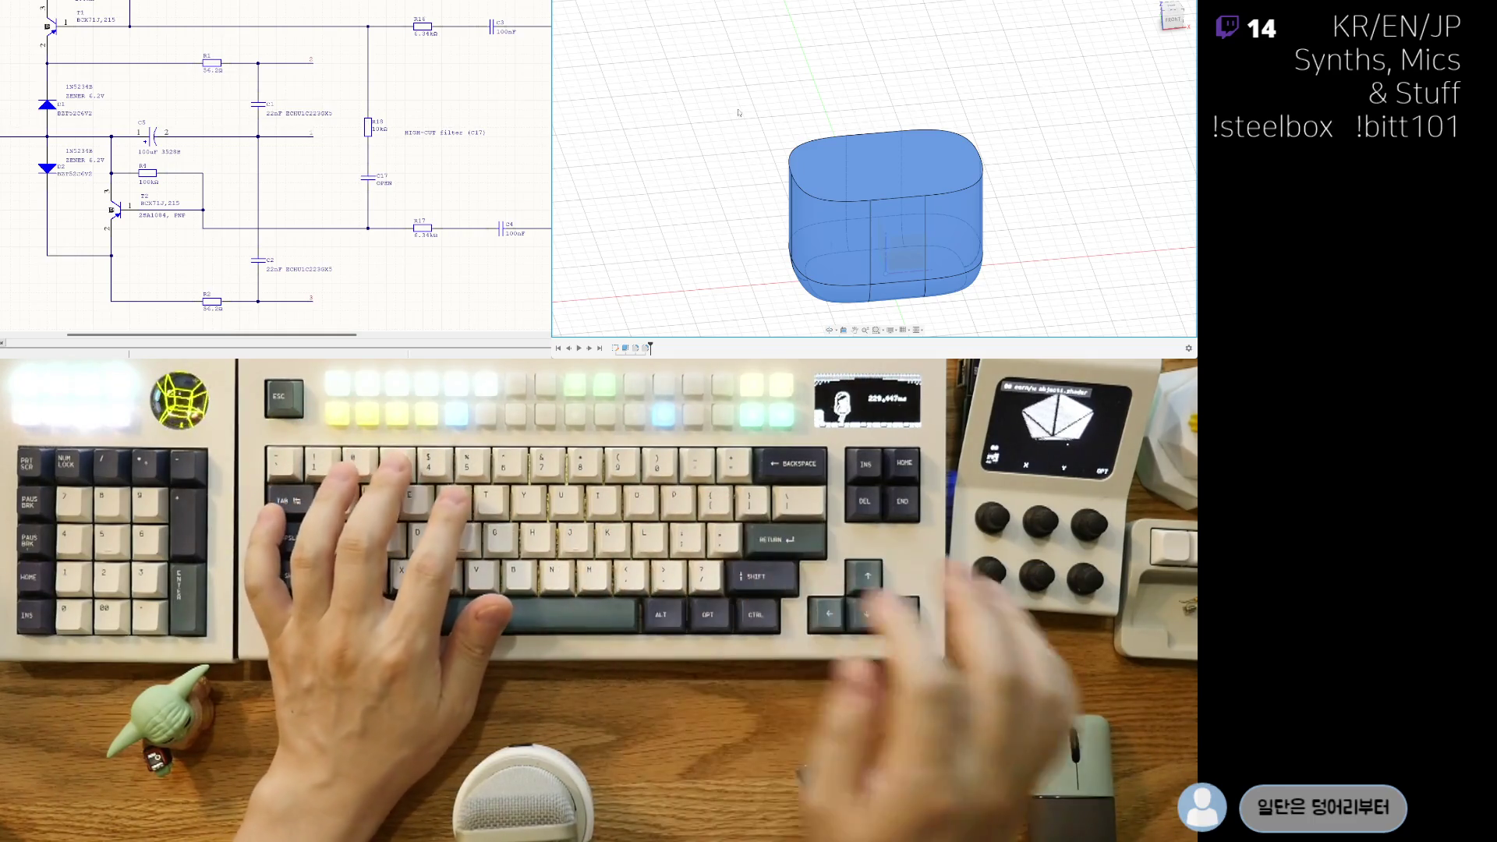
pyautogui.click(1049, 232)
pyautogui.keyDown('shift'); pyautogui.moveTo(1049, 232); pyautogui.dragTo(1056, 231, button='middle'); pyautogui.keyUp('shift')
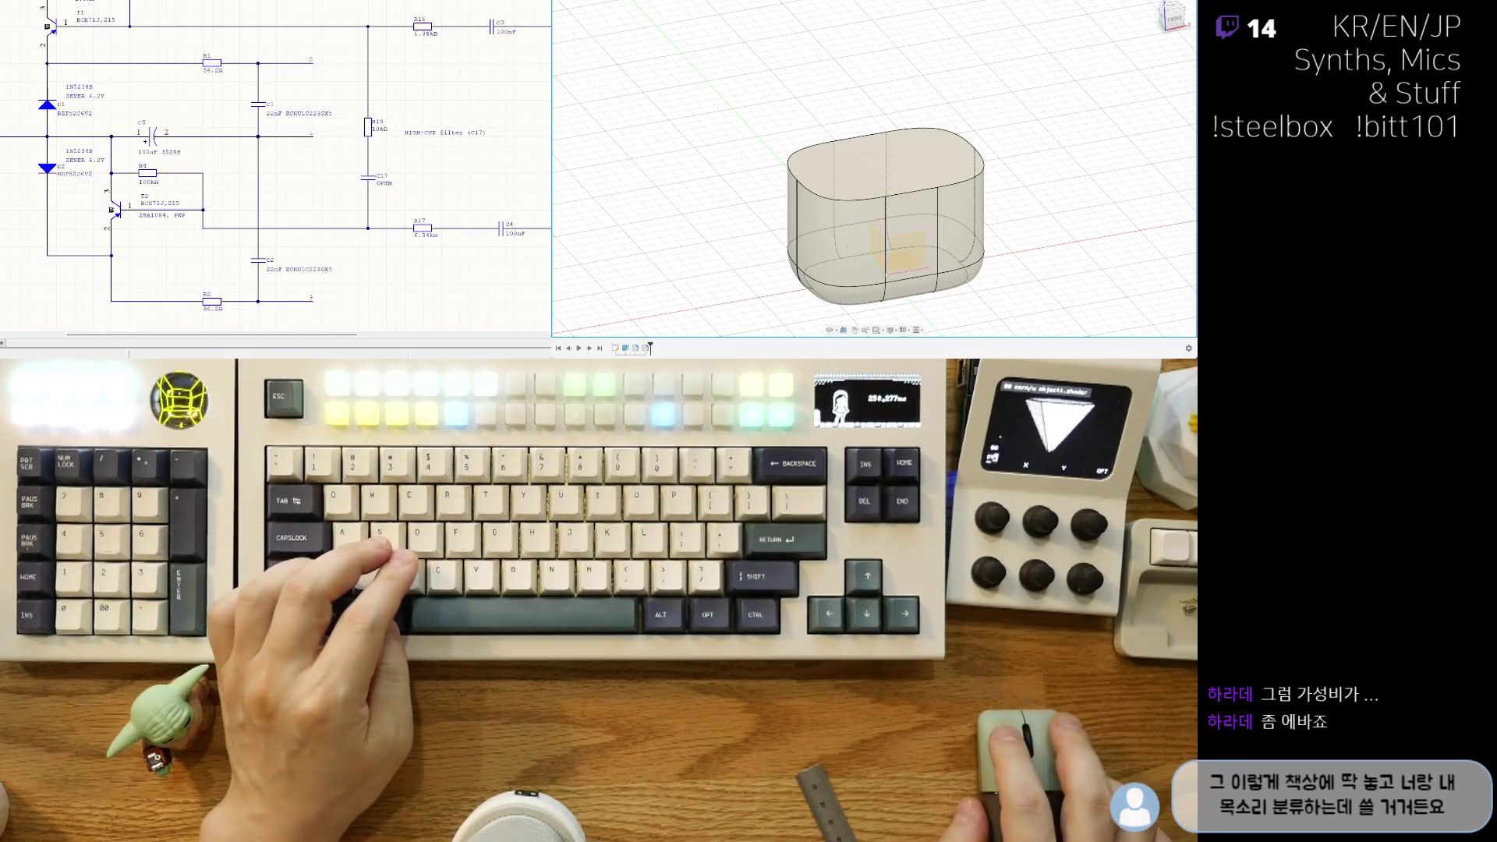
pyautogui.moveTo(58, 165)
pyautogui.mouseDown(button='right')
pyautogui.moveTo(234, 141)
pyautogui.moveTo(278, 150)
pyautogui.mouseUp(button='right')
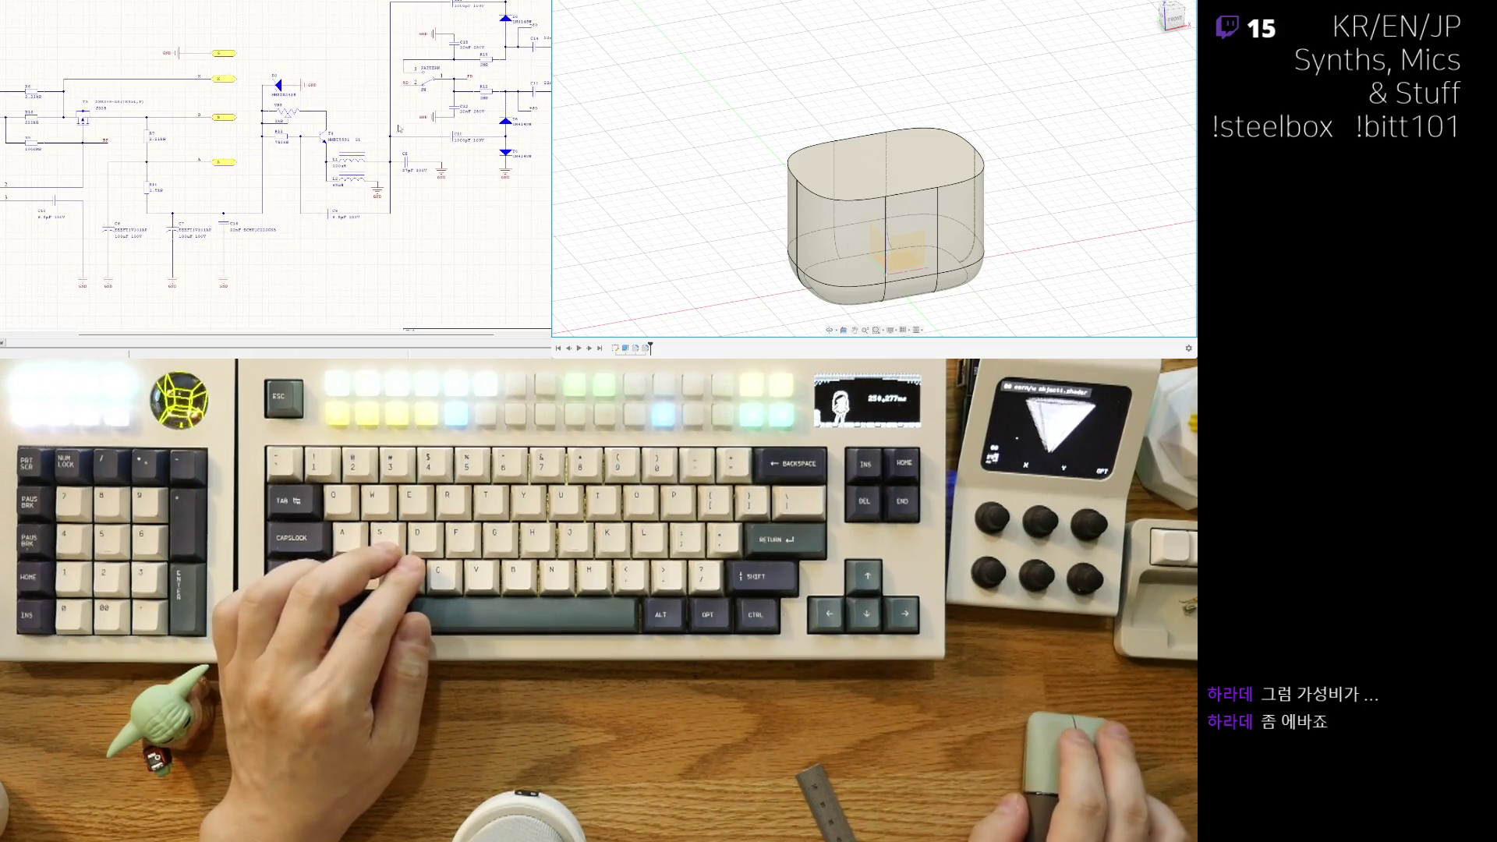
pyautogui.moveTo(404, 125); pyautogui.dragTo(325, 155, button='right')
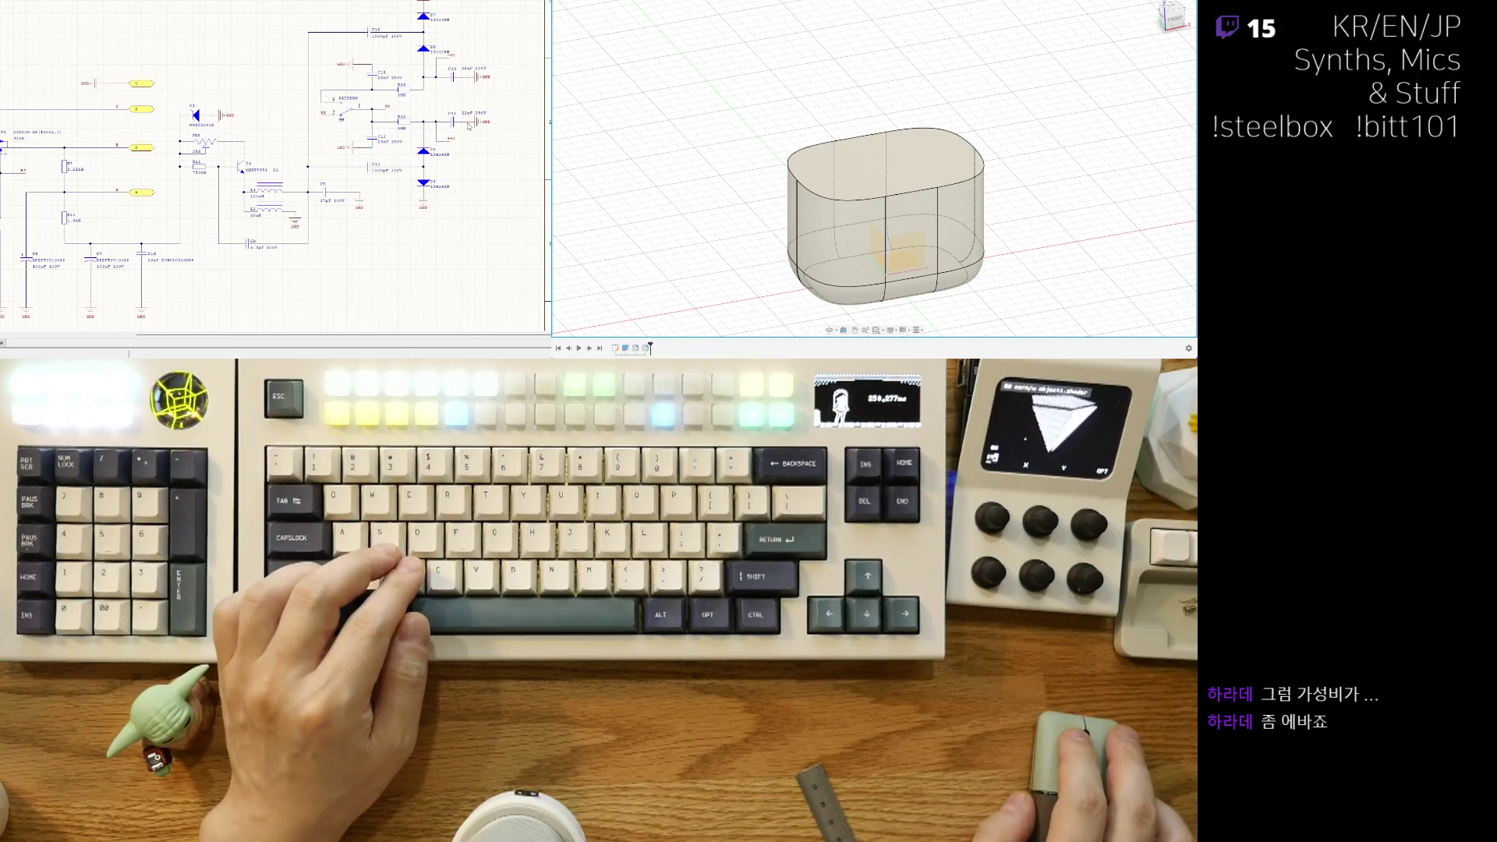
pyautogui.moveTo(282, 270); pyautogui.dragTo(445, 206, button='right')
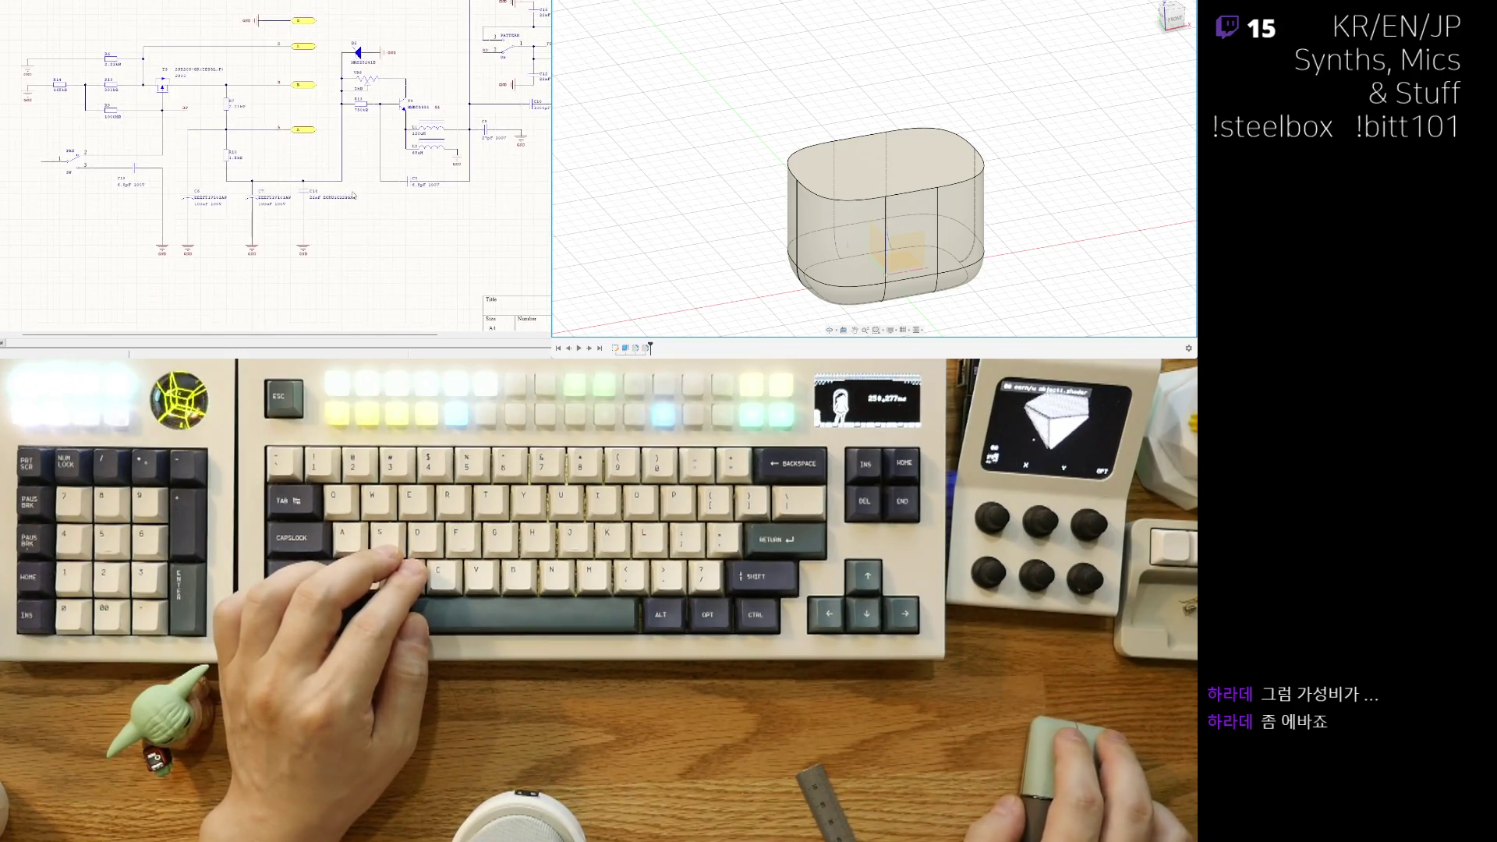
pyautogui.keyDown('ctrl'); pyautogui.scroll(2, 343, 177); pyautogui.keyUp('ctrl')
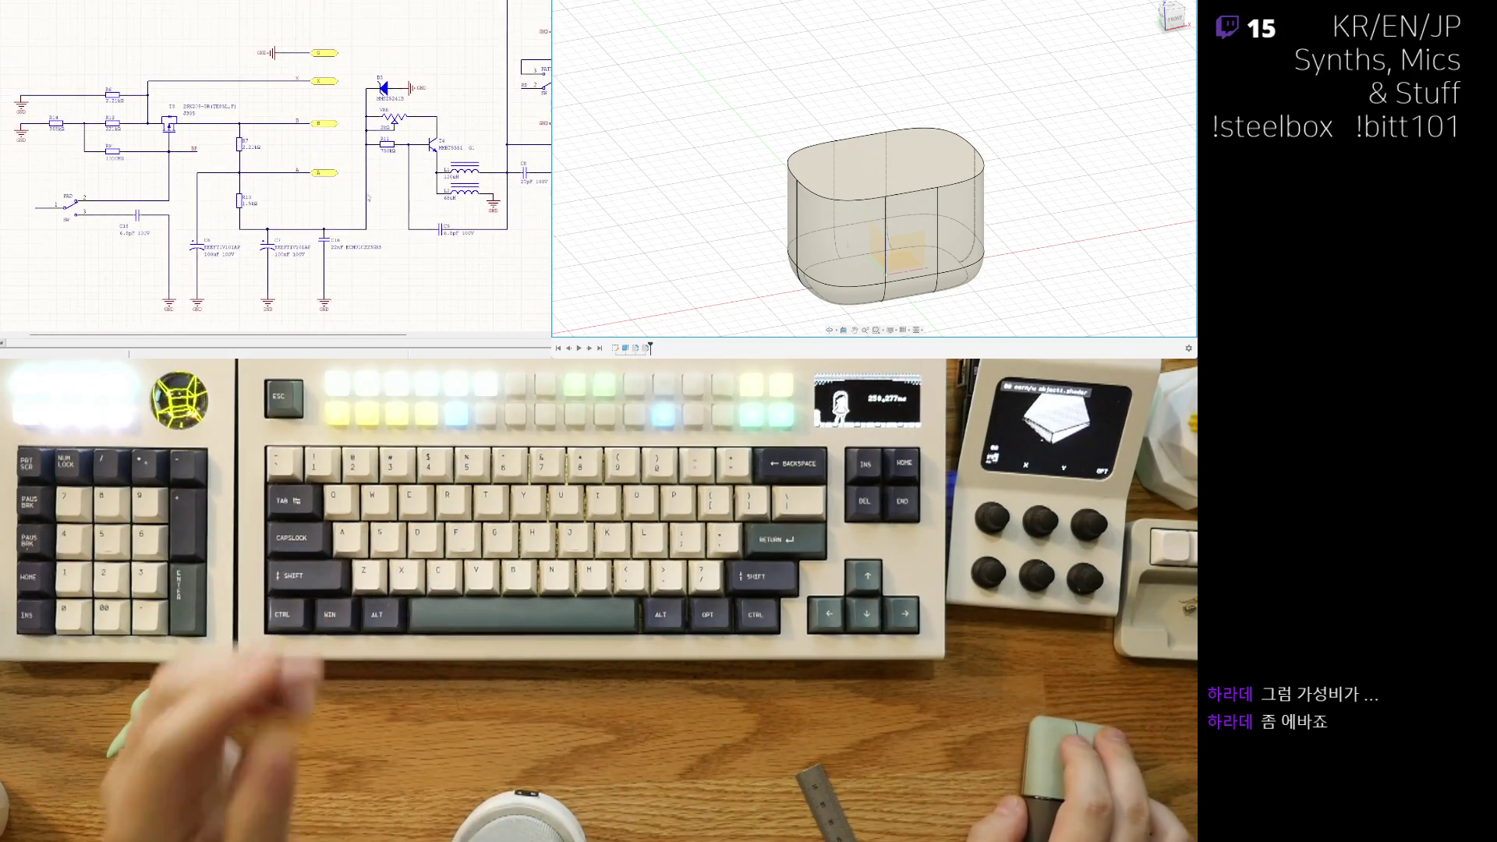
pyautogui.scroll(-5, 276, 156)
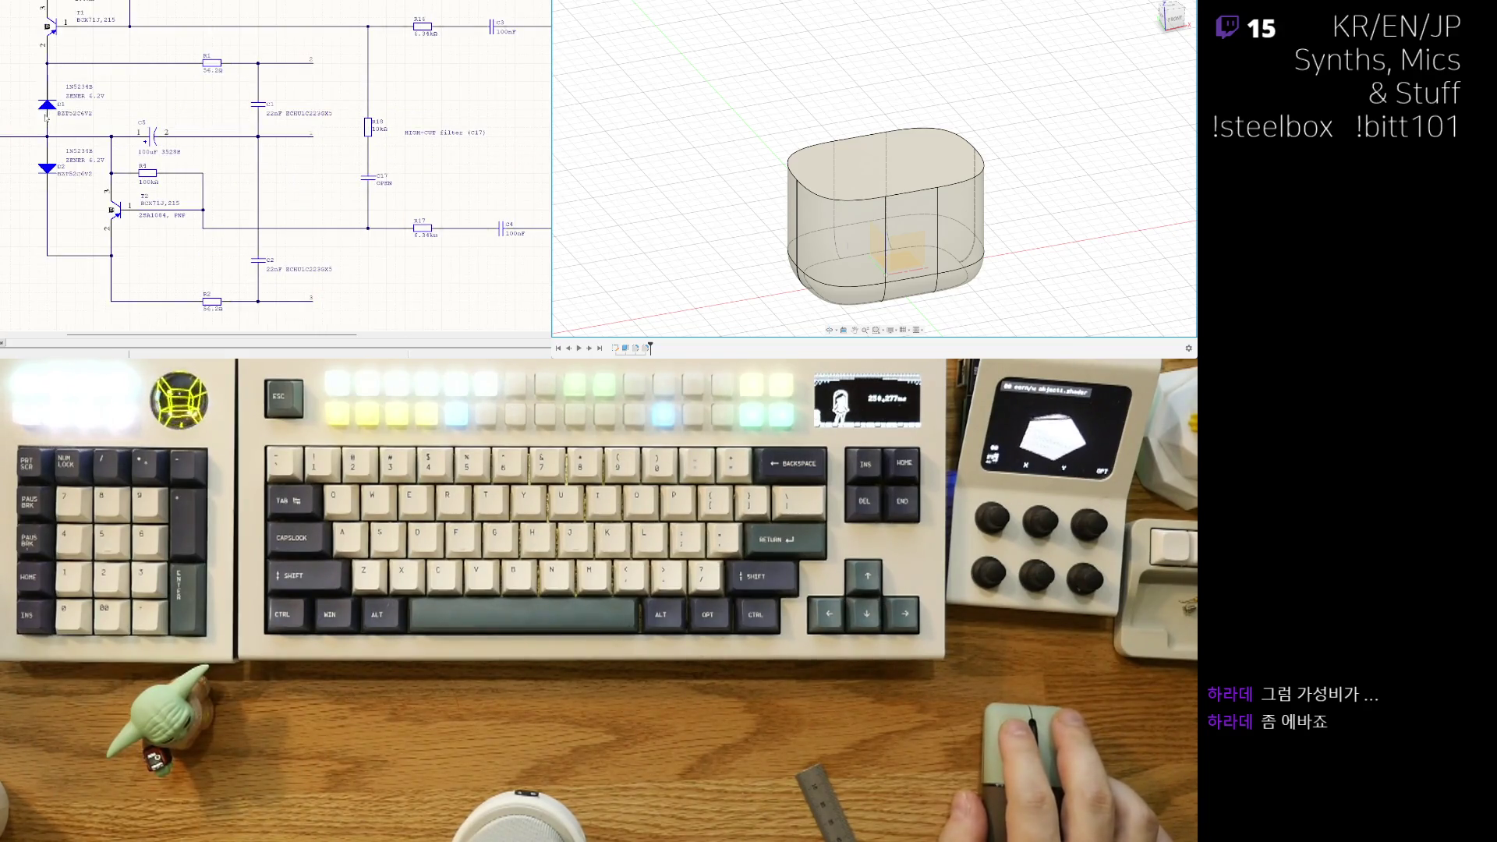
pyautogui.keyDown('ctrl'); pyautogui.scroll(-2, 348, 119); pyautogui.keyUp('ctrl')
pyautogui.moveTo(300, 171)
pyautogui.mouseDown(button='right')
pyautogui.moveTo(325, 227)
pyautogui.moveTo(331, 165)
pyautogui.mouseUp(button='right')
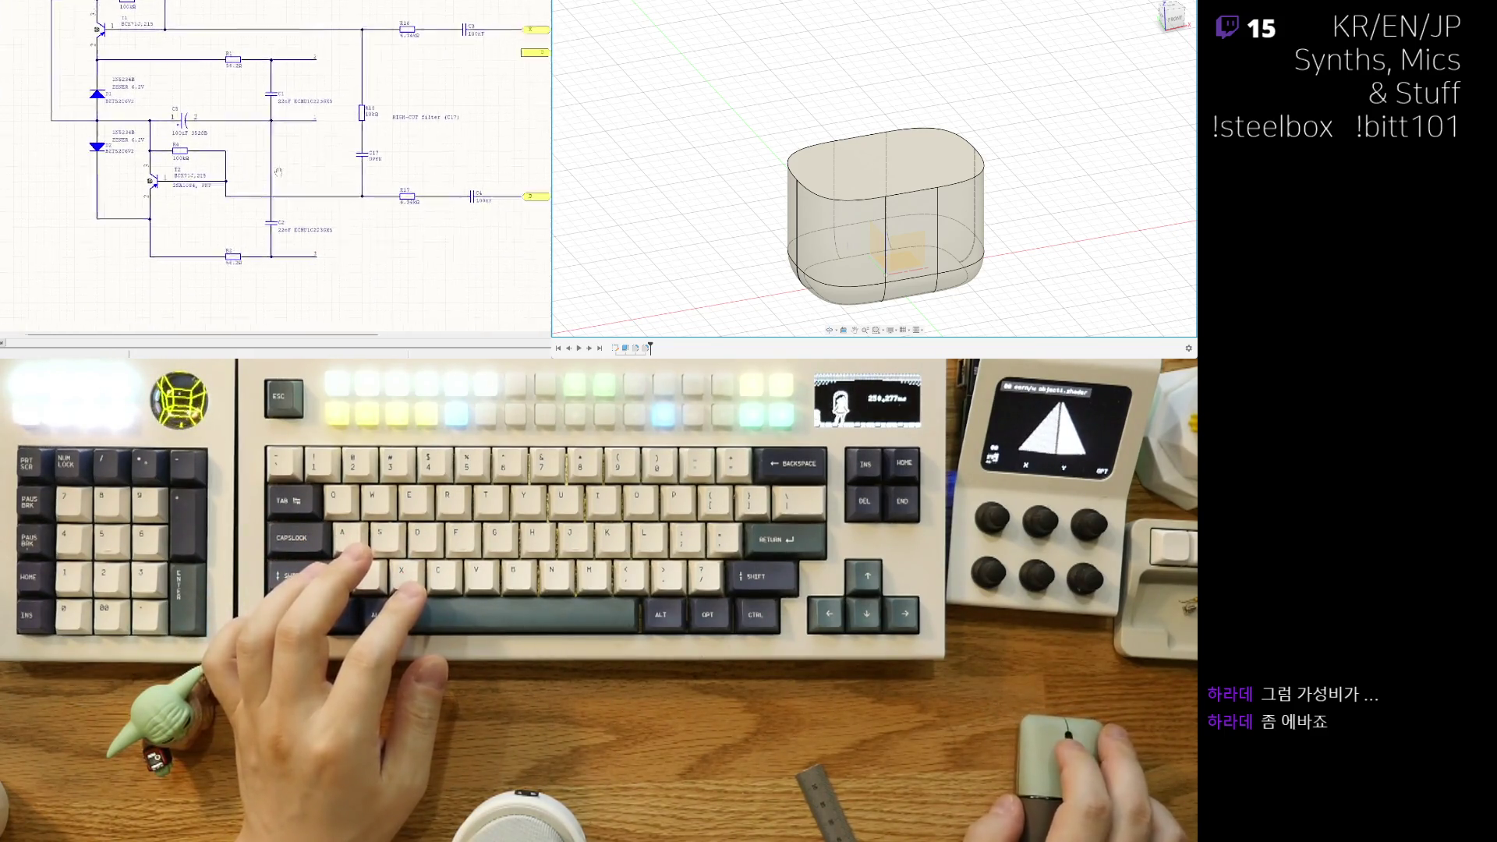